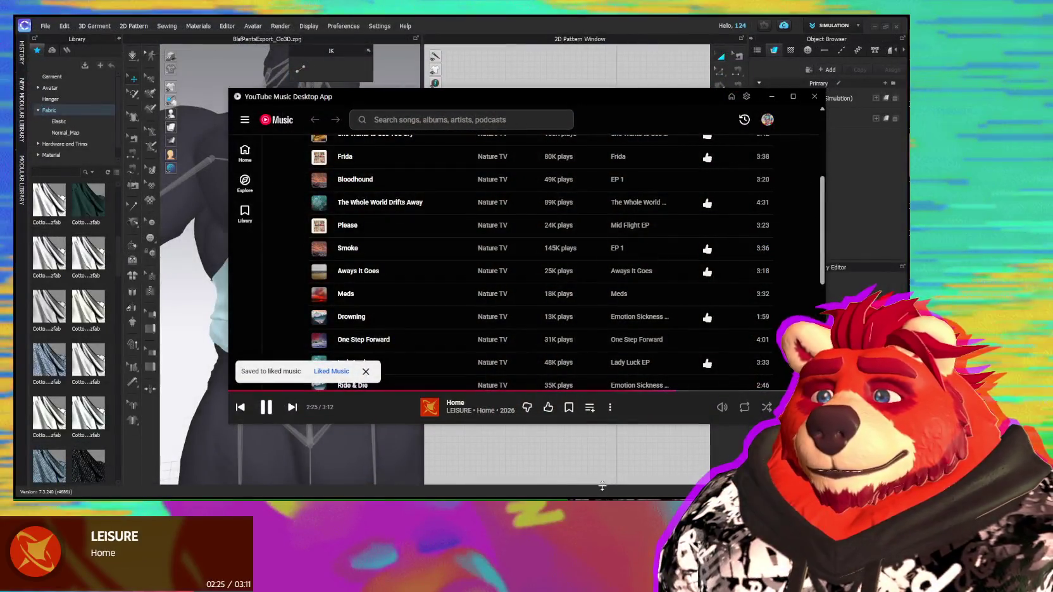
Step: Open the recent file Blaferis.01.blend in Blender from the taskbar jump list
right_click(598, 499)
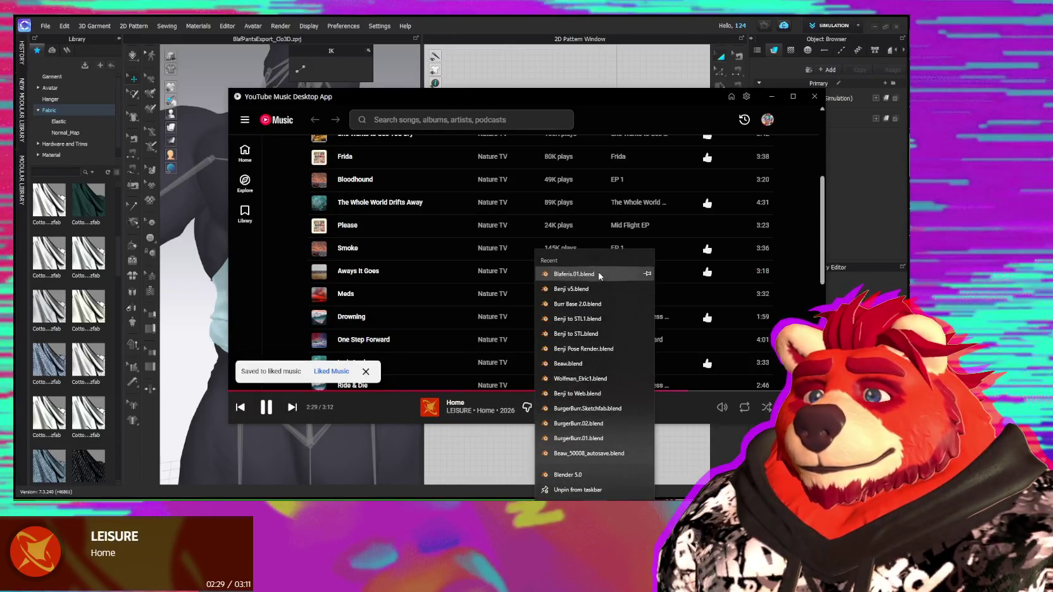
left_click(599, 274)
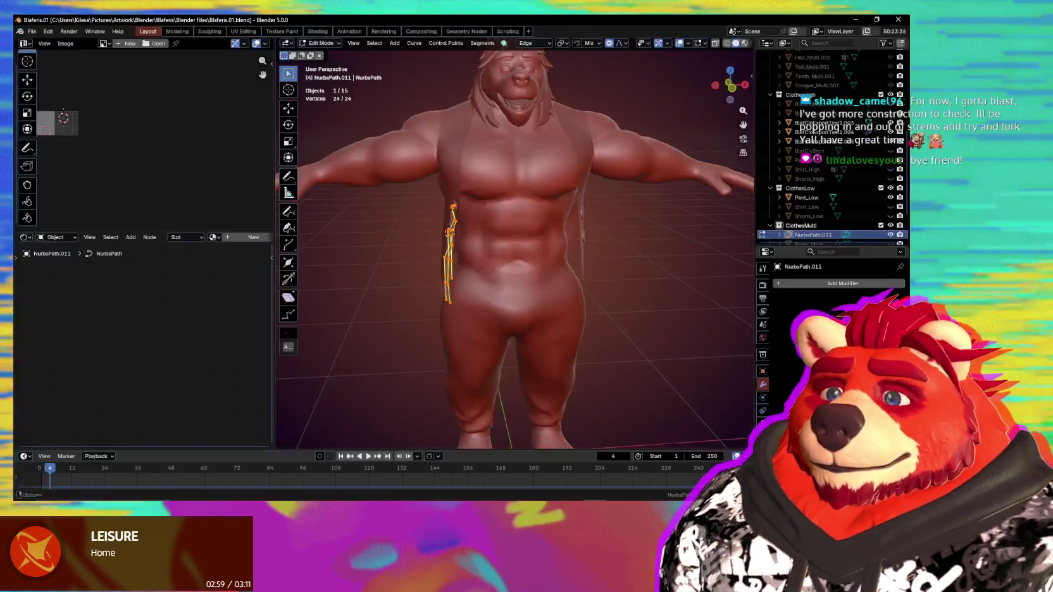
Step: Duplicate the strap curves 0.542 m along X and mirror the copy across X
mouse_move(524, 357)
middle_mouse_down()
mouse_move(468, 354)
mouse_move(439, 329)
mouse_move(516, 311)
middle_mouse_up()
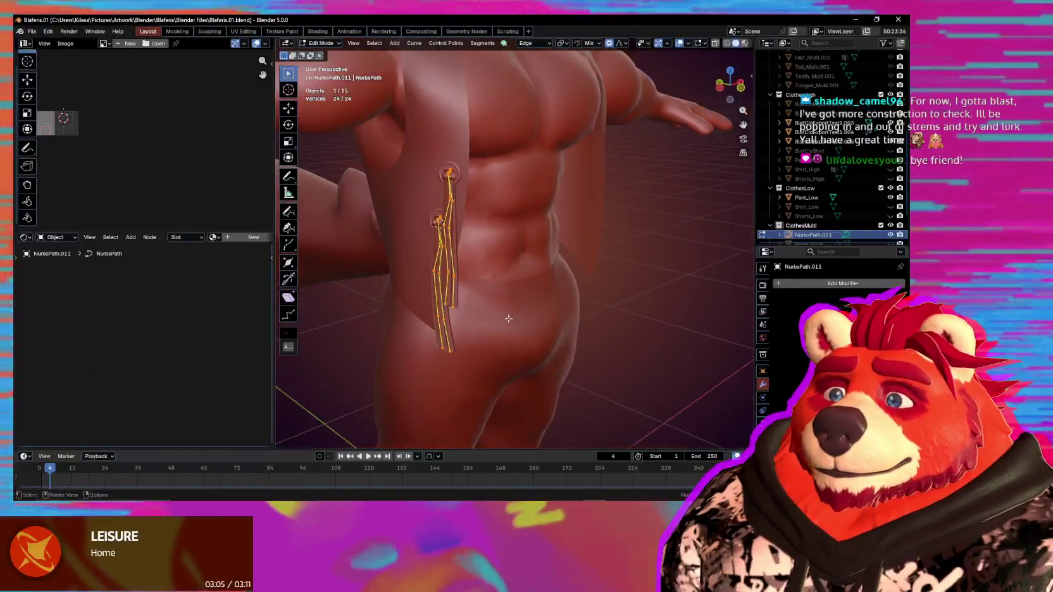
middle_click_drag(517, 311, 475, 332)
key("g")
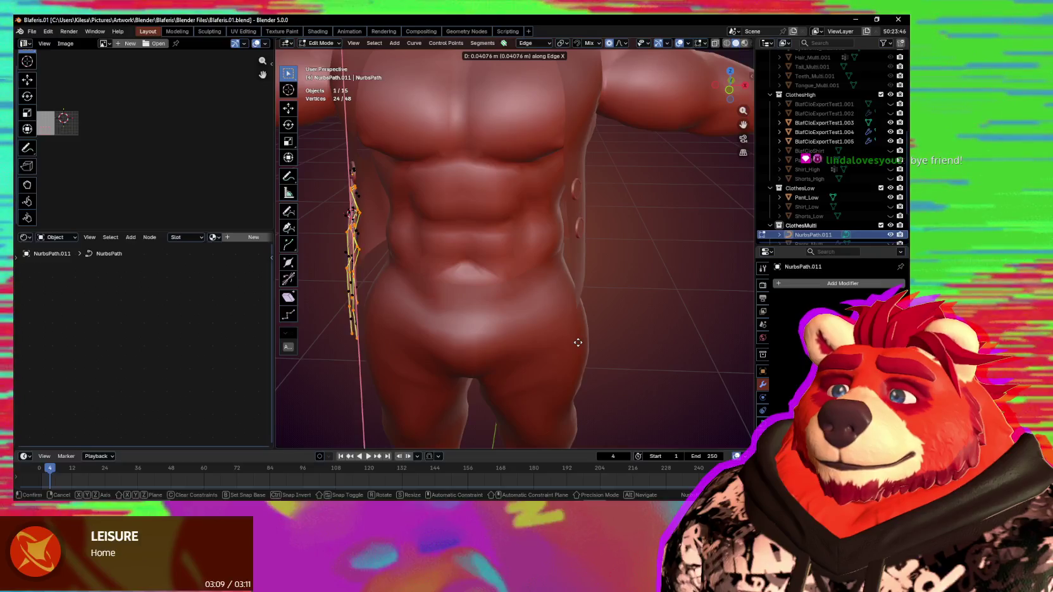
left_click(701, 353)
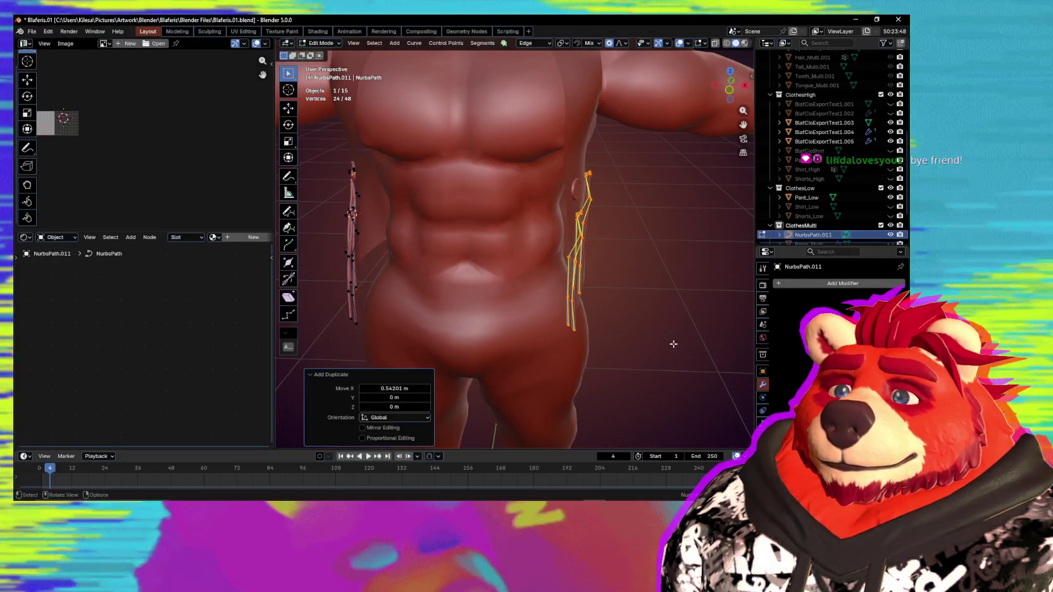
key("ctrl+m")
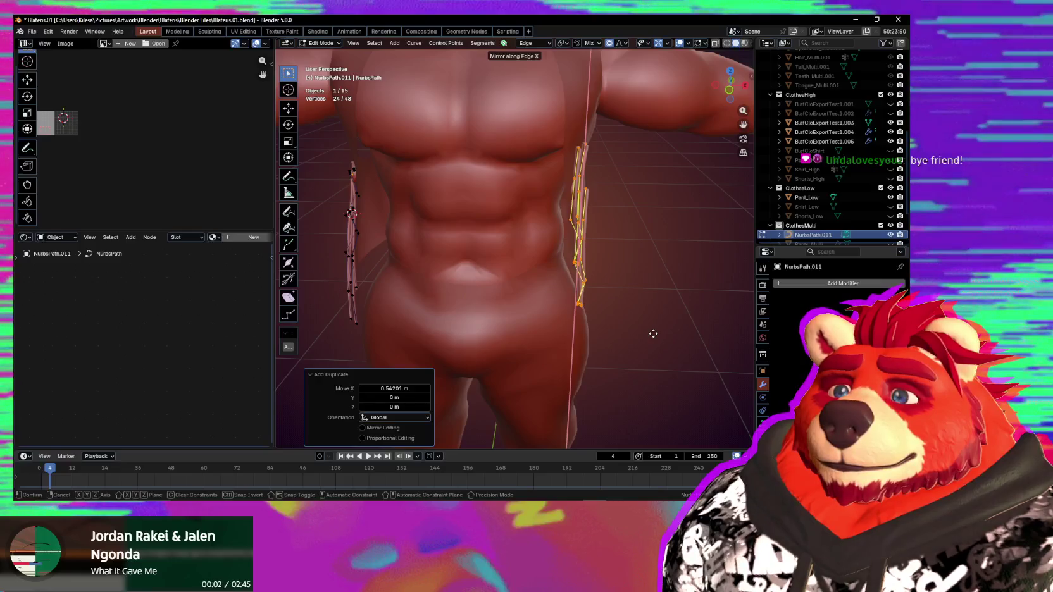
left_click(653, 333)
Step: Move the mirrored strap curve points into position on the torso
mouse_move(651, 336)
middle_mouse_down()
mouse_move(571, 318)
mouse_move(484, 335)
middle_mouse_up()
key("g")
left_click(582, 336)
key("g")
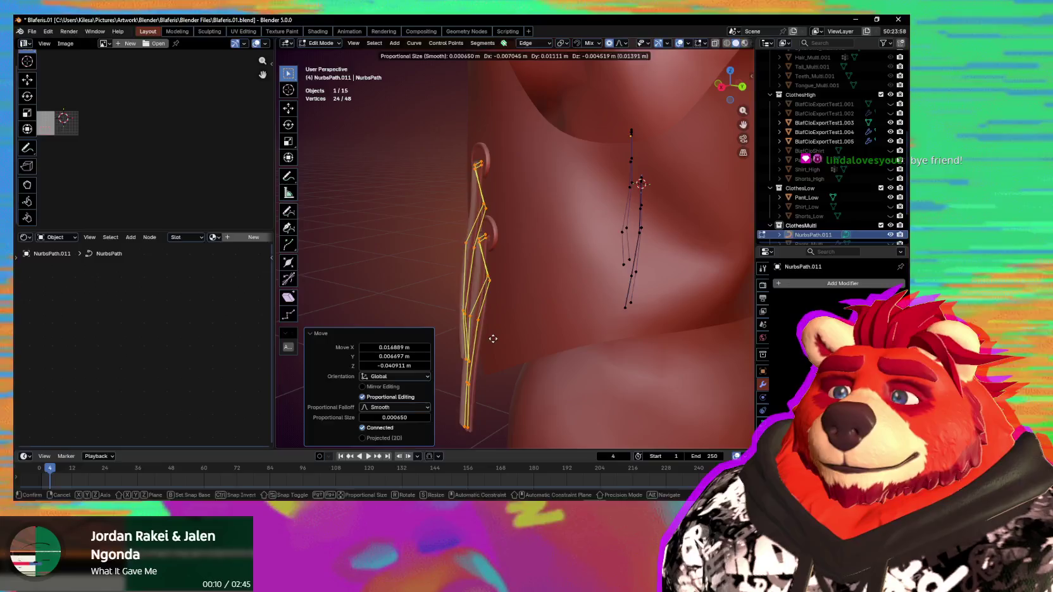
left_click(493, 338)
scroll(494, 333, "up", 3)
mouse_move(493, 333)
middle_mouse_down()
mouse_move(623, 358)
mouse_move(593, 368)
mouse_move(588, 346)
middle_mouse_up()
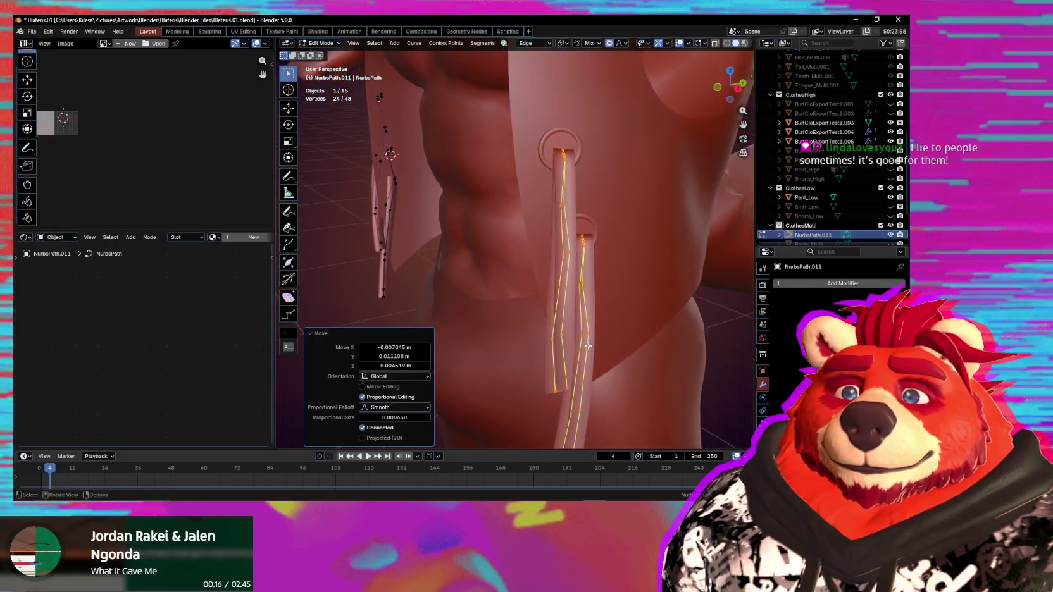
Step: Nudge single strap points so the curve follows the strap, then bring the music player forward
left_click(565, 199)
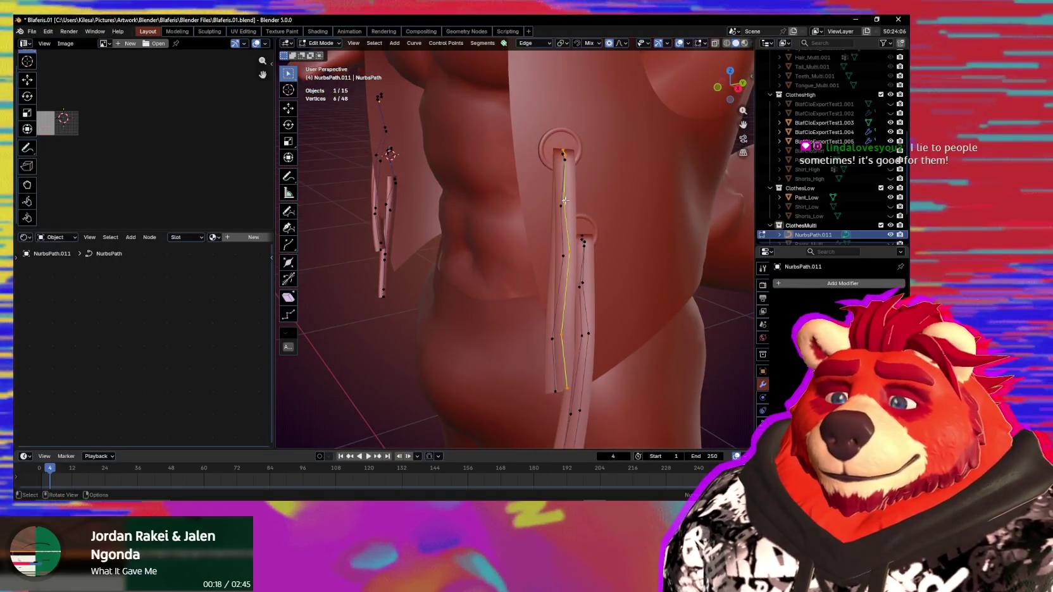
mouse_move(565, 201)
middle_mouse_down()
mouse_move(550, 280)
mouse_move(588, 232)
mouse_move(517, 251)
mouse_move(456, 285)
mouse_move(622, 289)
middle_mouse_up()
left_click(587, 224)
key("g")
left_click(517, 250)
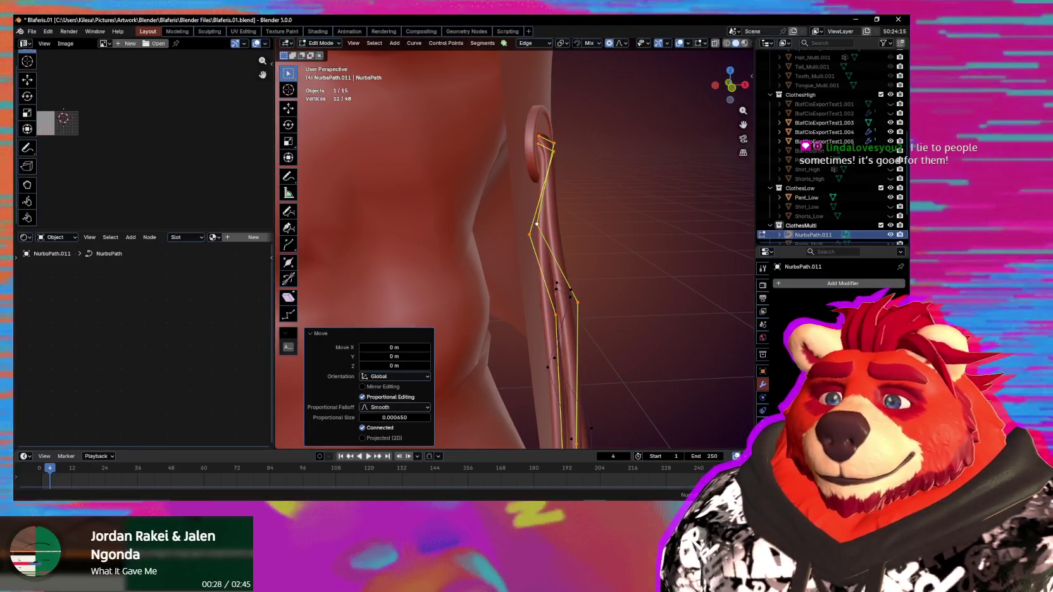
key("alt+Tab")
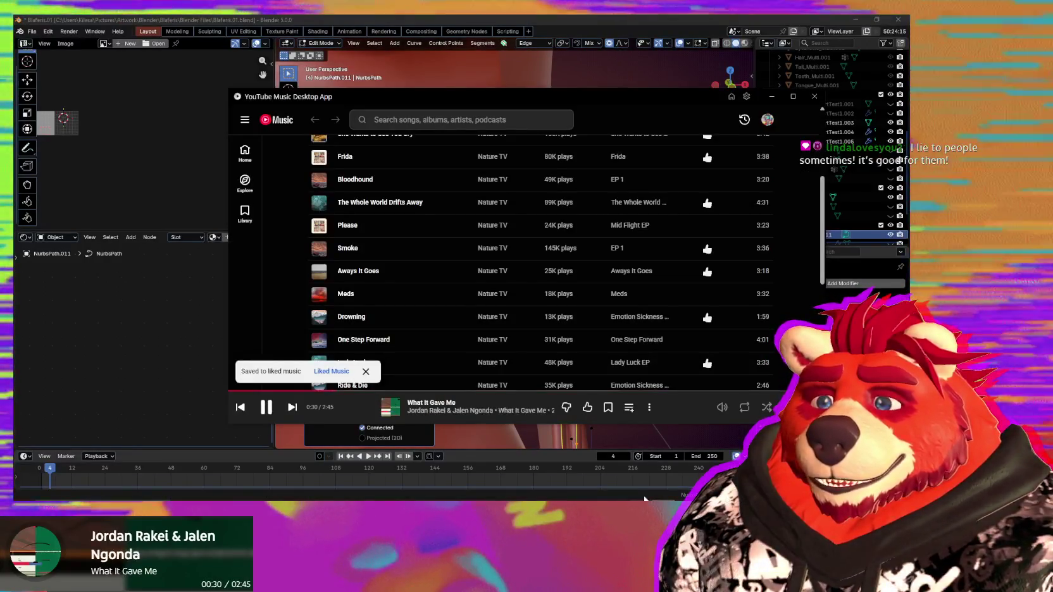
mouse_move(593, 432)
middle_mouse_down()
mouse_move(493, 419)
mouse_move(536, 336)
middle_mouse_up()
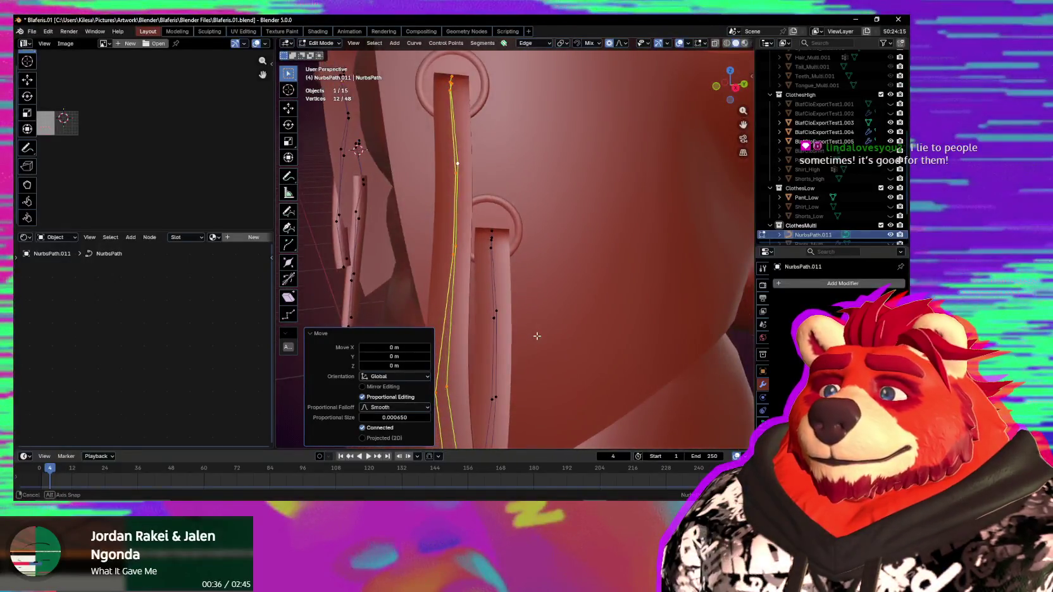
Step: Select one strap spline and move it twice to sit against the body
mouse_move(537, 336)
middle_mouse_down()
mouse_move(493, 263)
mouse_move(627, 232)
mouse_move(616, 306)
mouse_move(579, 221)
mouse_move(538, 341)
middle_mouse_up()
key("l")
key("g")
left_click(512, 248)
scroll(608, 329, "down", 4)
key("g")
left_click(598, 334)
scroll(596, 316, "up", 3)
scroll(537, 342, "down", 2)
Step: Move the bottom end points of both straps so they follow the hip
left_click_drag(483, 425, 499, 442)
key("g")
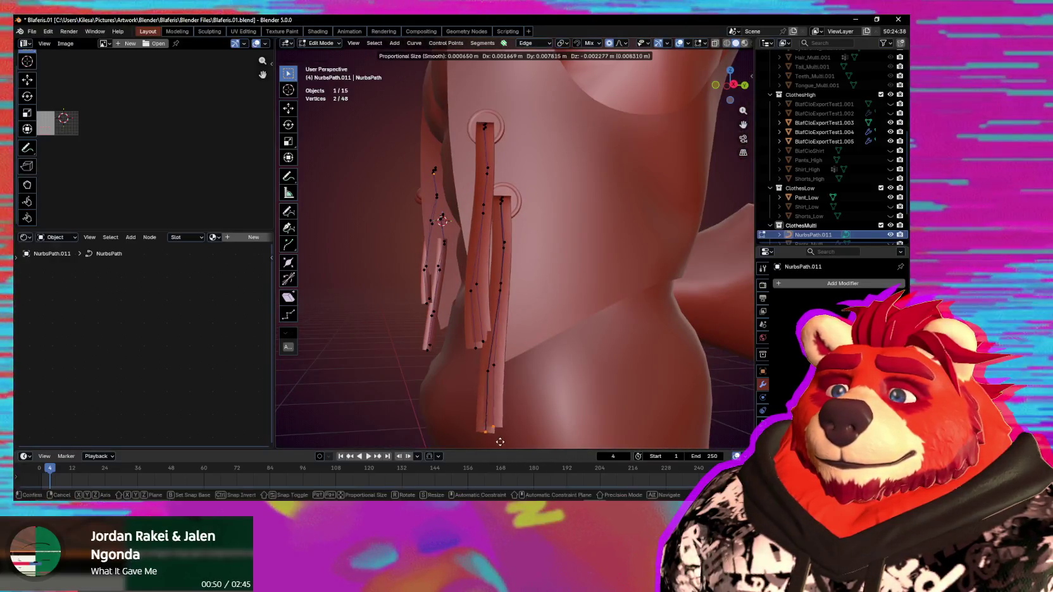
left_click(506, 441)
middle_click_drag(507, 441, 512, 375)
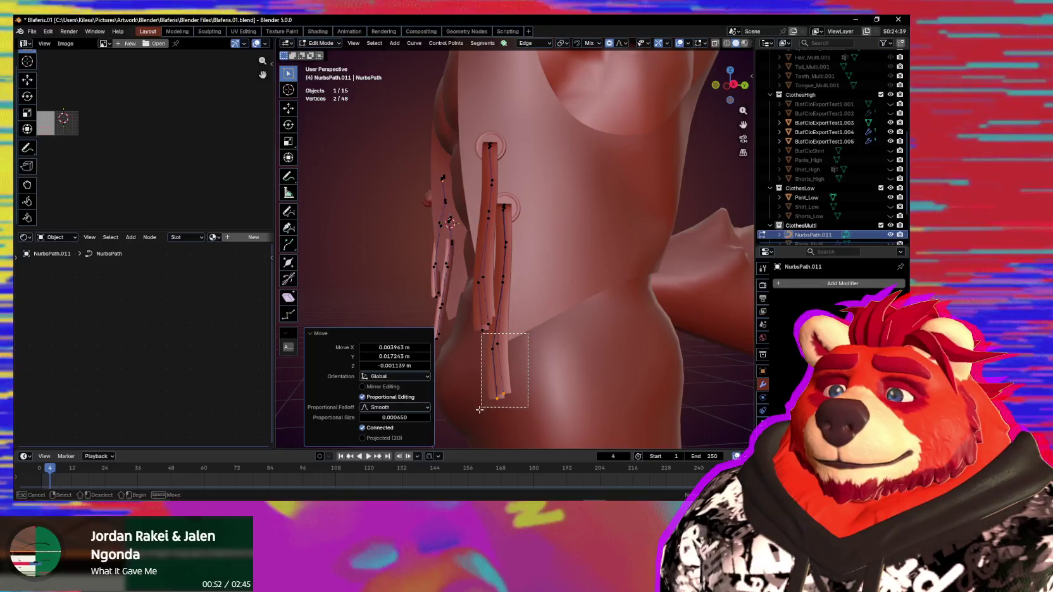
left_click_drag(484, 404, 482, 410)
key("g")
left_click(482, 411)
mouse_move(482, 411)
middle_mouse_down()
mouse_move(510, 359)
mouse_move(506, 304)
middle_mouse_up()
left_click_drag(506, 304, 523, 332)
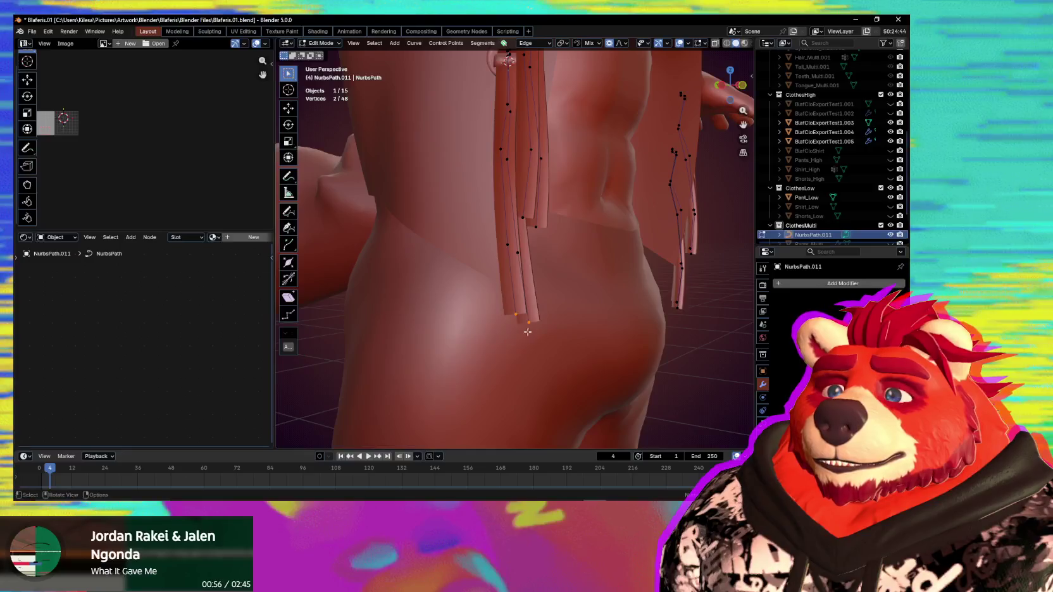
middle_click_drag(523, 332, 564, 324)
Step: Nudge individual strap end points against the body and check the fit from several angles
left_click(590, 318)
key("g")
left_click(590, 319)
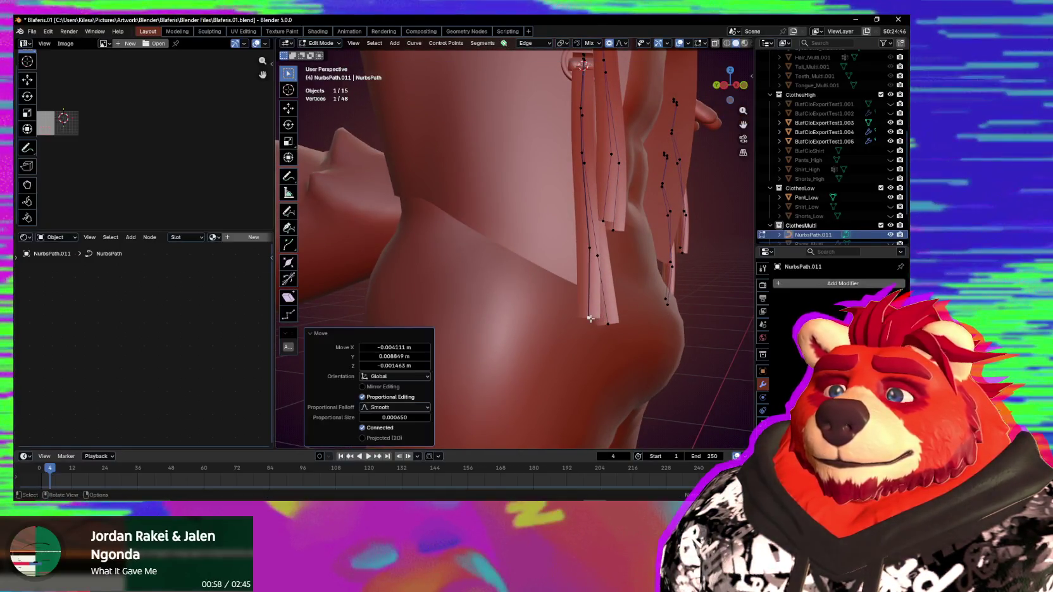
left_click(615, 234)
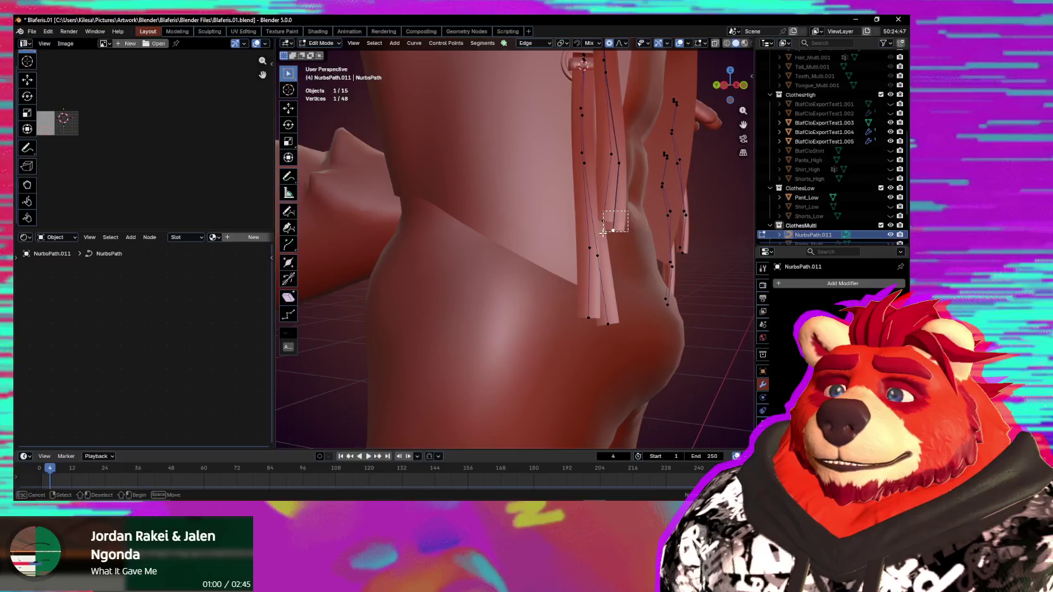
left_click(564, 271)
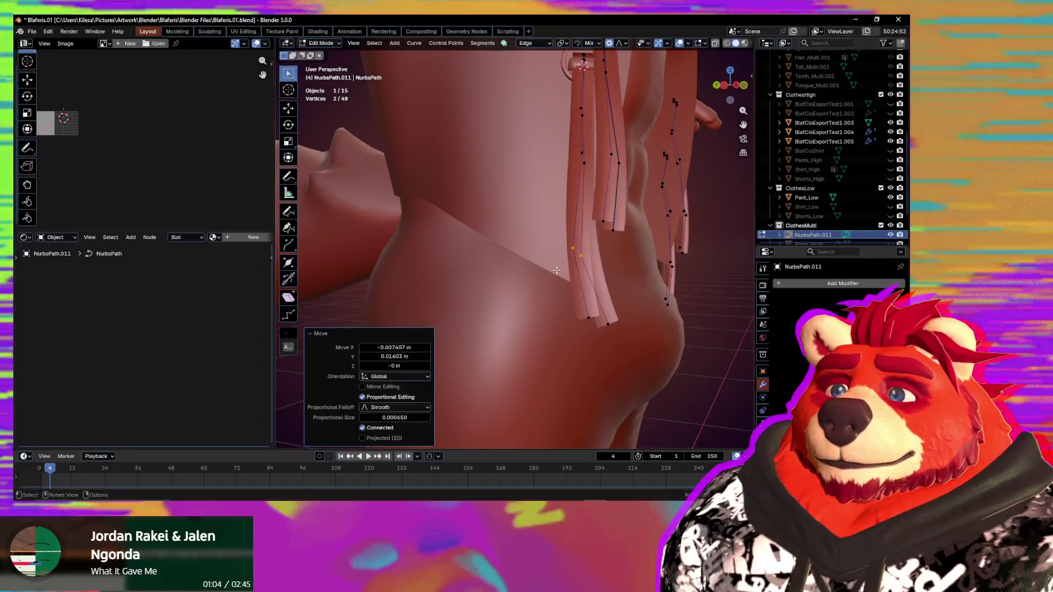
mouse_move(564, 271)
middle_mouse_down()
mouse_move(592, 293)
mouse_move(545, 293)
mouse_move(548, 306)
mouse_move(520, 318)
mouse_move(554, 297)
middle_mouse_up()
scroll(532, 310, "up", 3)
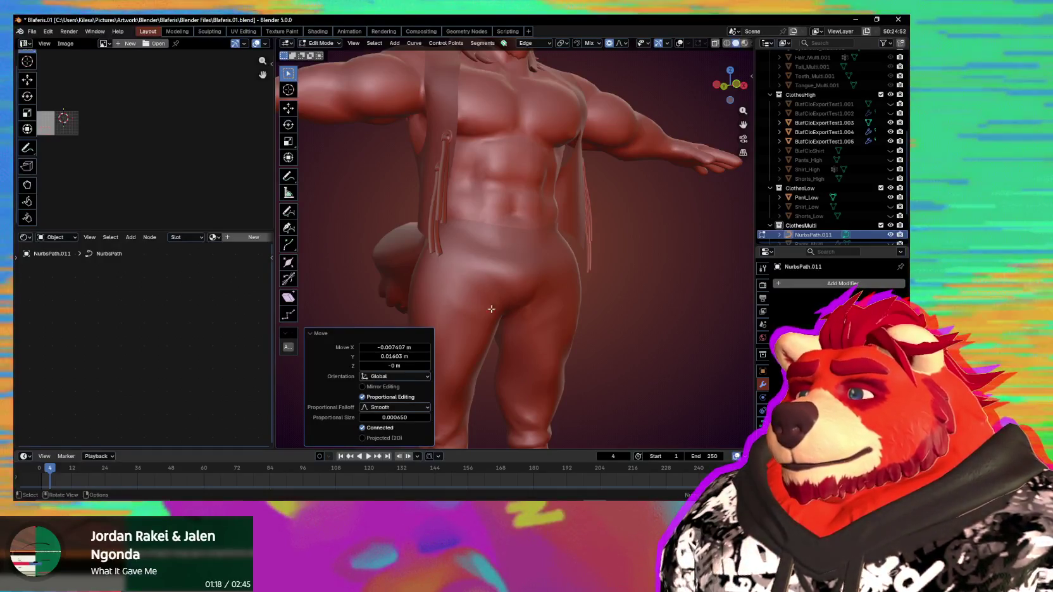
mouse_move(467, 299)
middle_mouse_down()
mouse_move(557, 283)
mouse_move(564, 294)
mouse_move(536, 294)
middle_mouse_up()
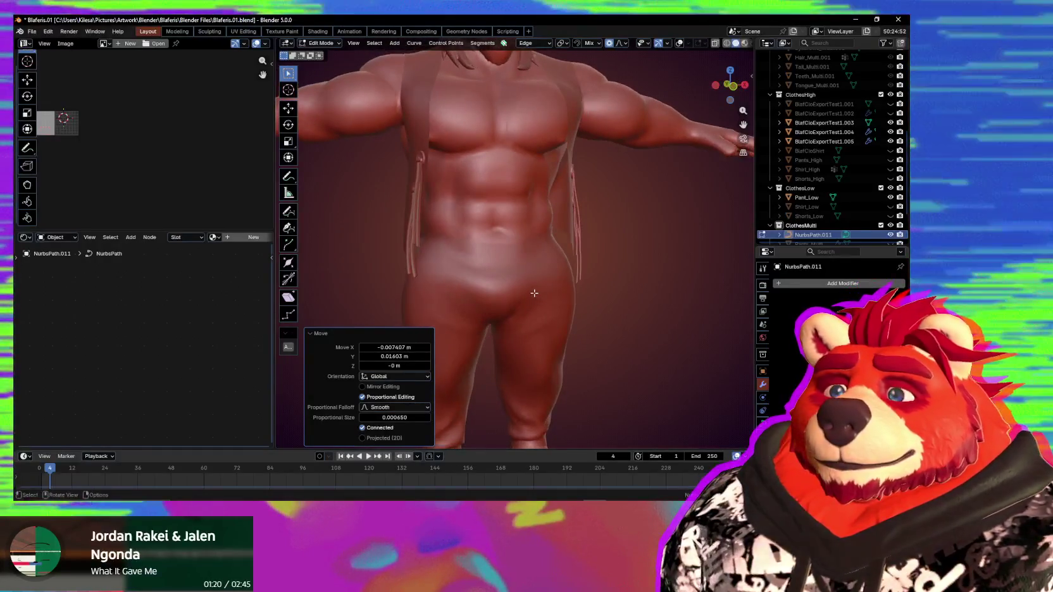
mouse_move(588, 265)
middle_mouse_down()
mouse_move(457, 267)
mouse_move(598, 255)
middle_mouse_up()
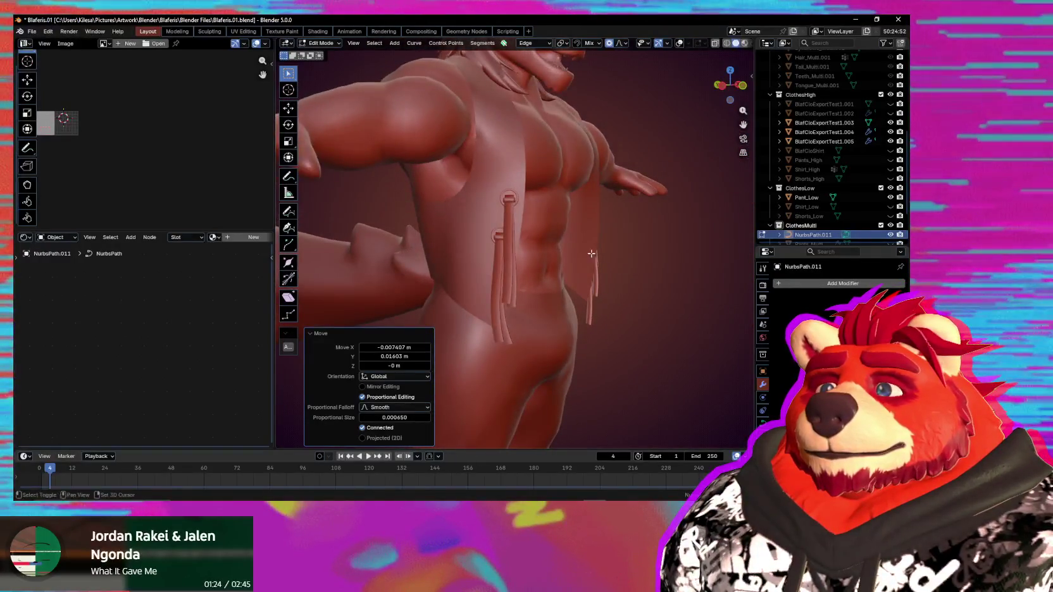
middle_click_drag(511, 221, 512, 233)
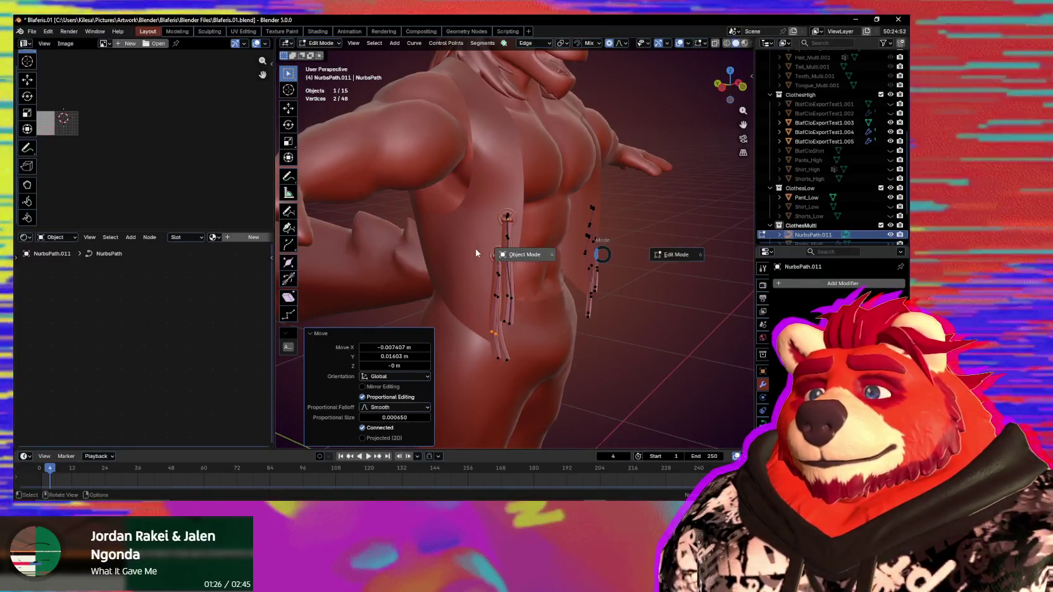
Step: Snap the 3D cursor to the upper ring's centre and set the ring's origin there
left_click(510, 258)
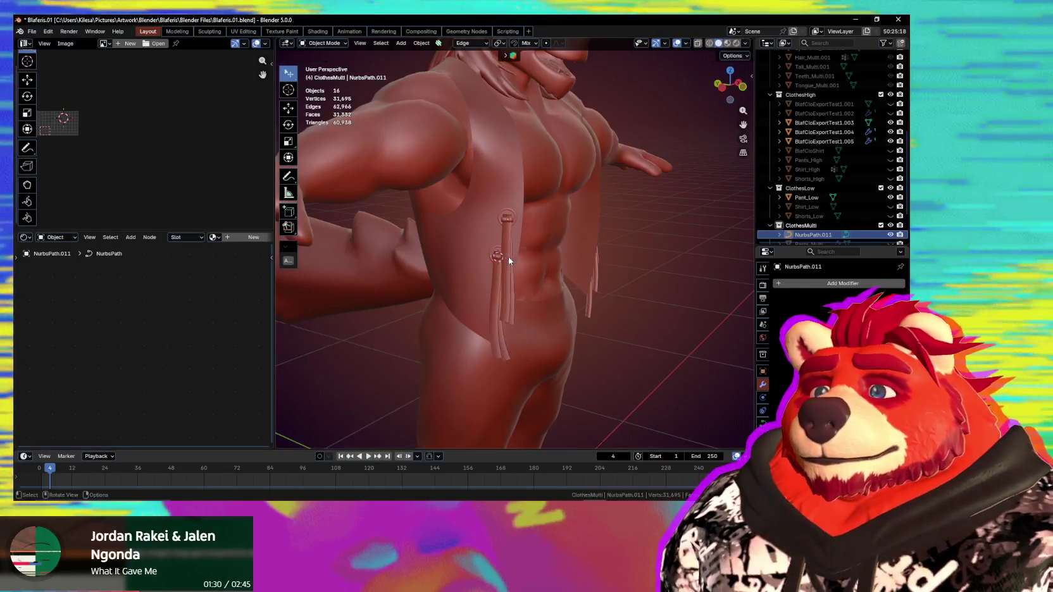
scroll(514, 234, "up", 5)
left_click(494, 176)
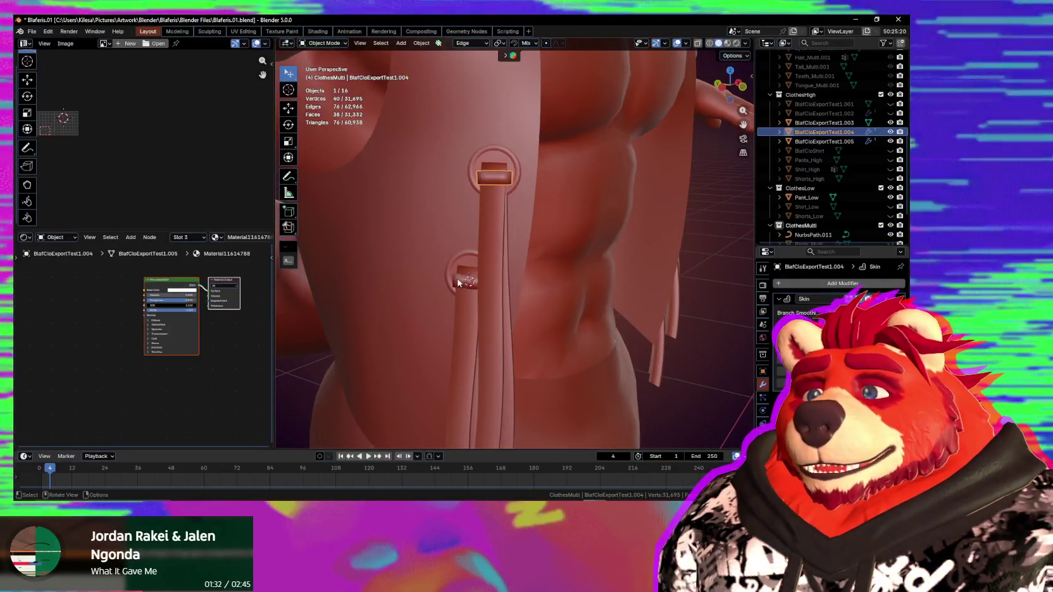
key("shift+s")
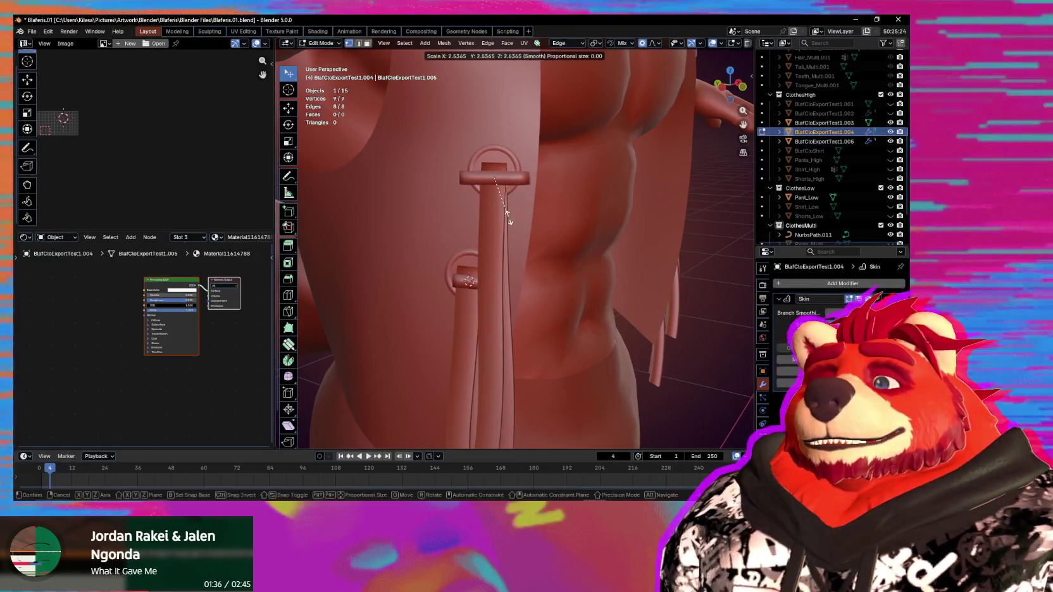
key("shift+s")
left_click(516, 239)
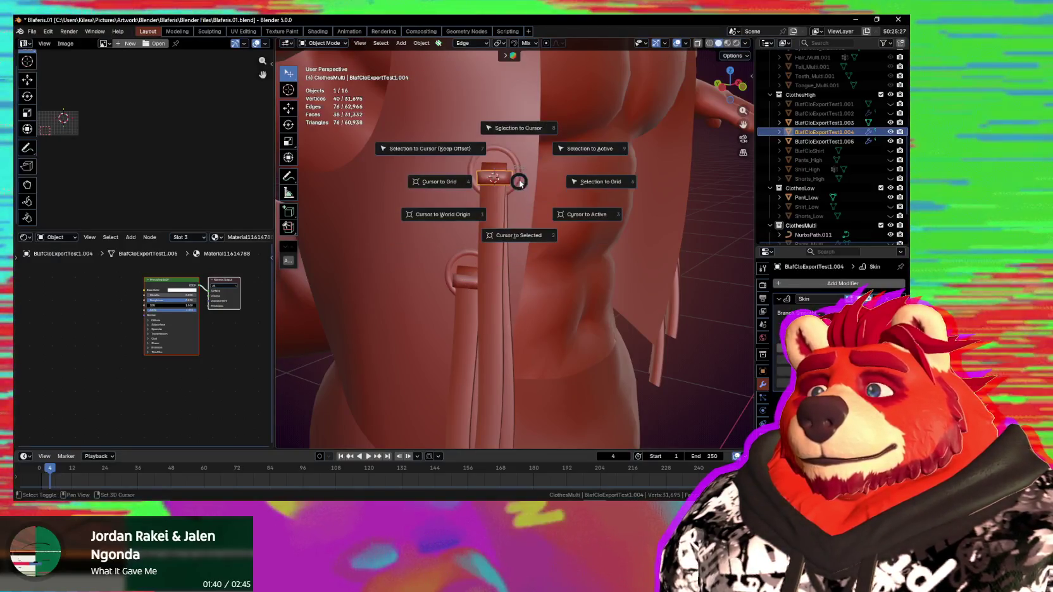
key("Escape")
right_click(488, 226)
mouse_move(445, 226)
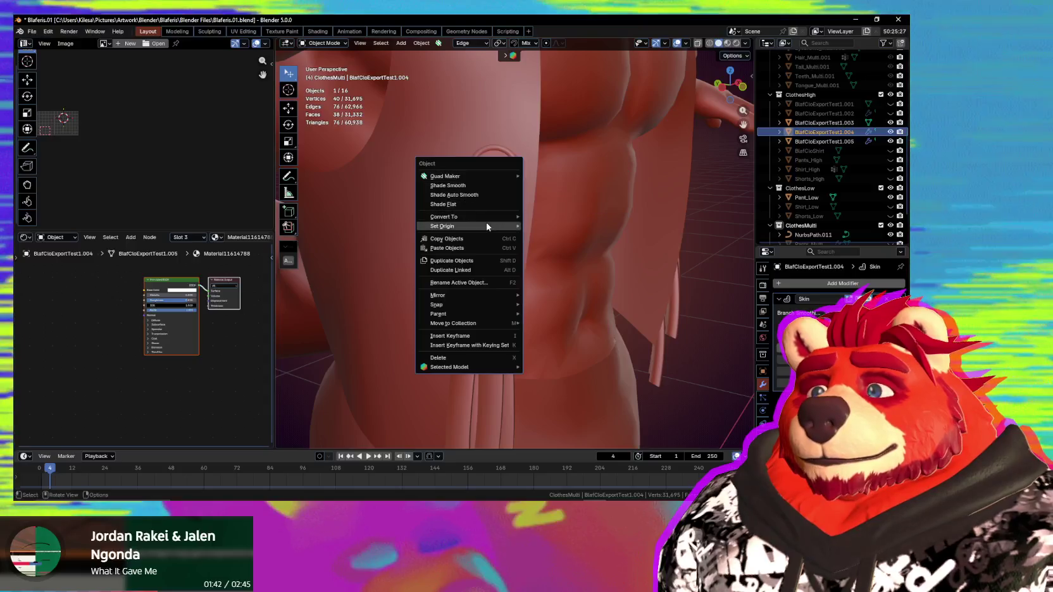
left_click(568, 250)
Step: Select the second strap piece, return the 3D cursor to world origin, and set the pivot mode
middle_click_drag(568, 250, 507, 281)
left_click(518, 256, "shift")
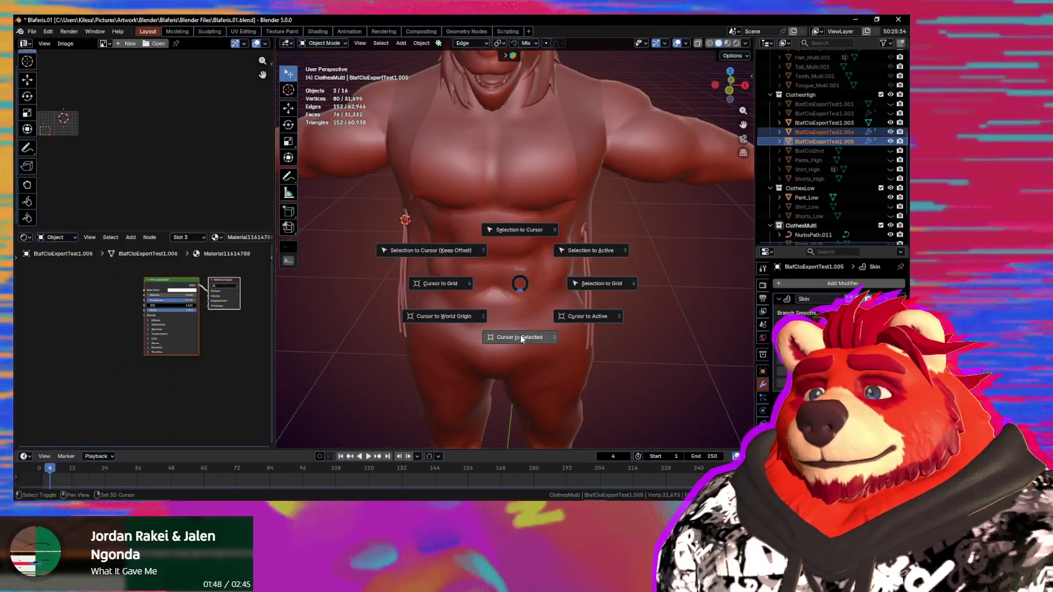
left_click(436, 315)
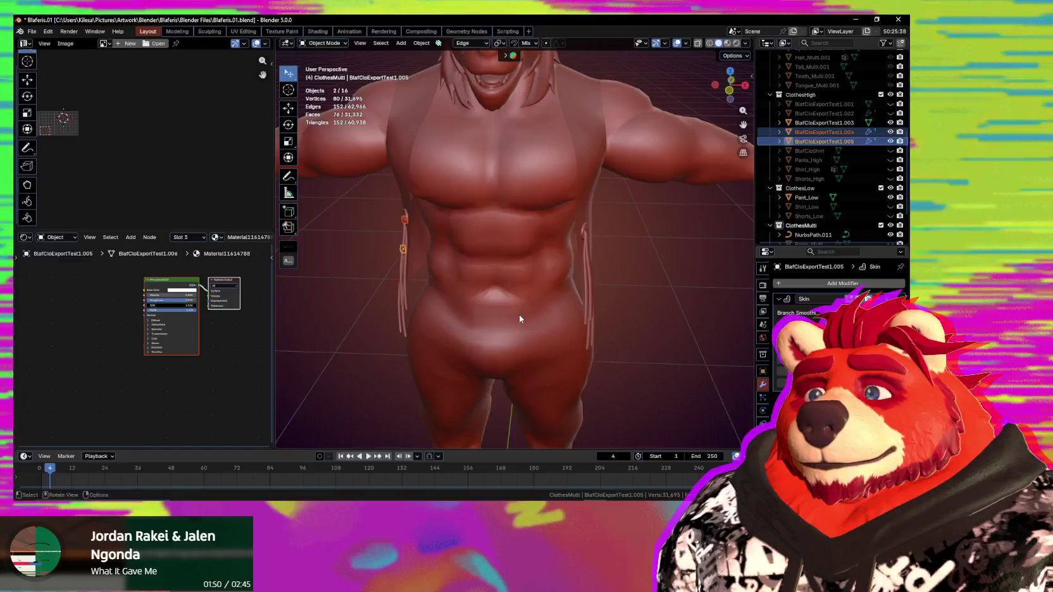
middle_click_drag(517, 312, 454, 246)
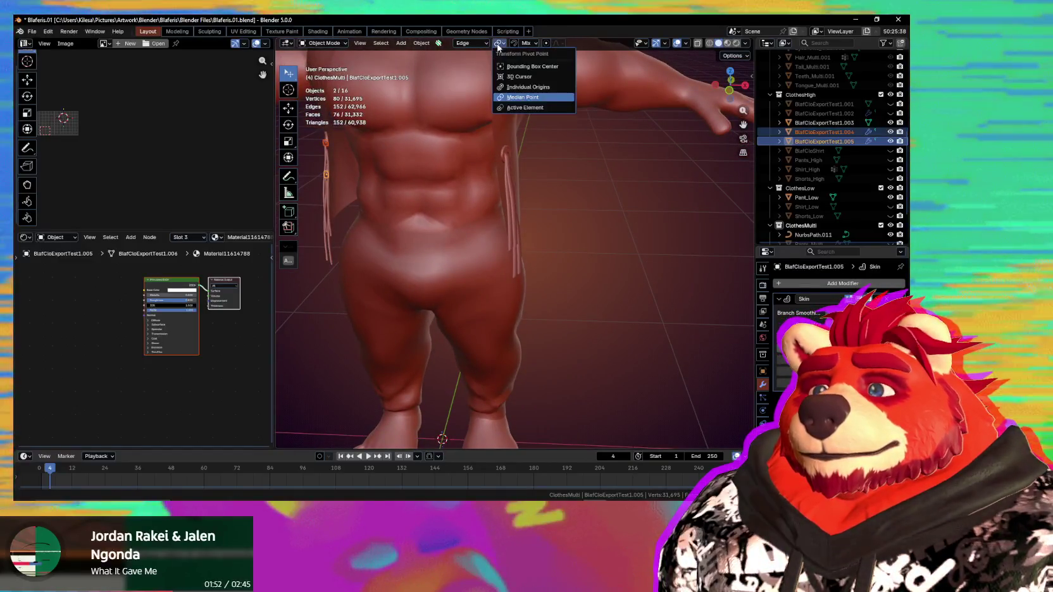
left_click(520, 76)
mouse_move(457, 171)
middle_mouse_down()
mouse_move(458, 194)
mouse_move(466, 190)
middle_mouse_up()
scroll(465, 189, "down", 2)
Step: Duplicate the two strap pieces in place and mirror the copies across X
key("shift+d")
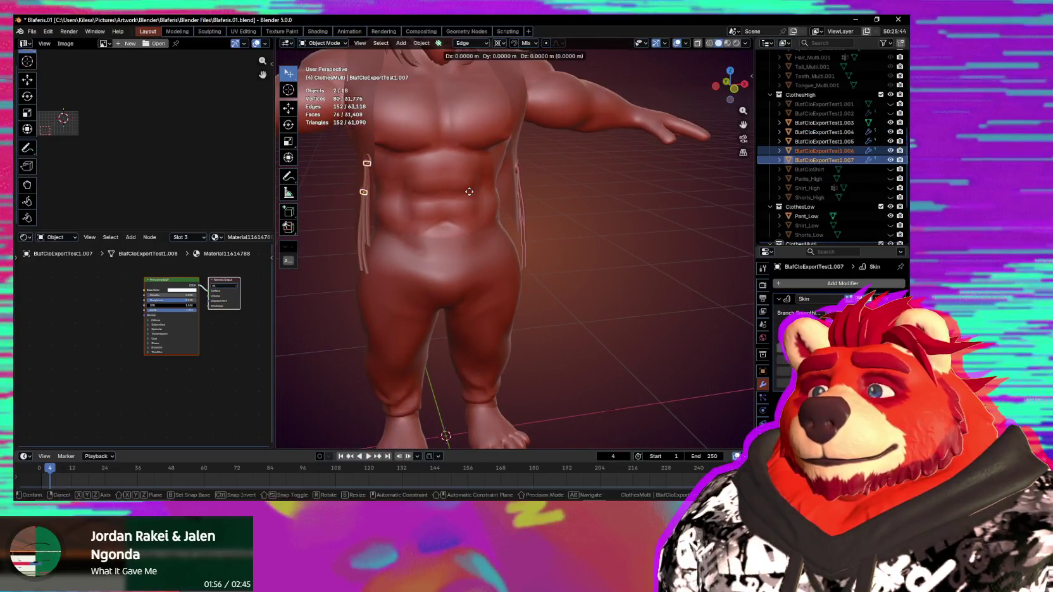
right_click(468, 197)
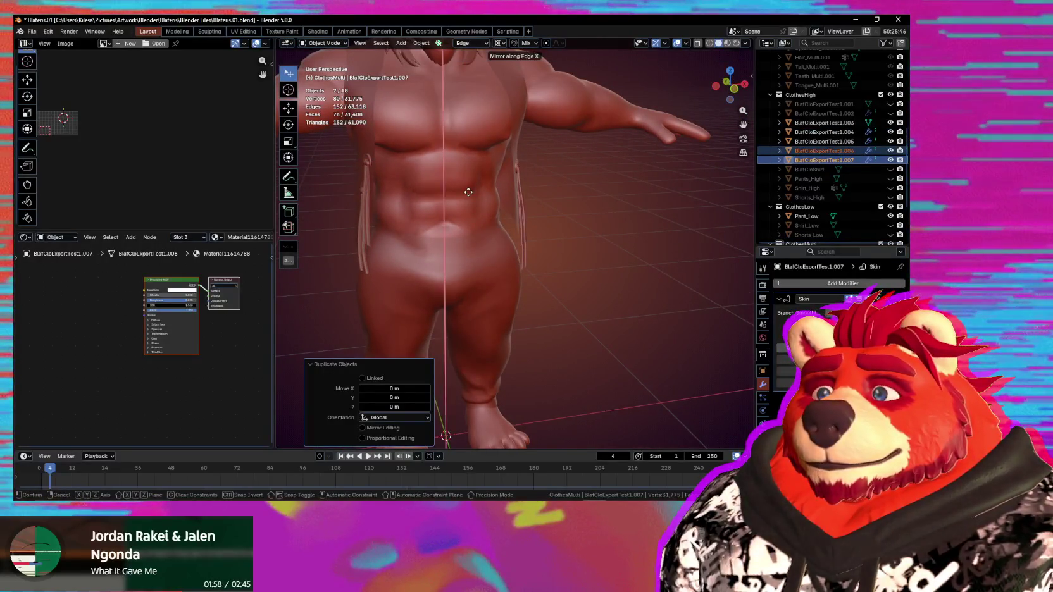
left_click(468, 191)
middle_click_drag(469, 191, 511, 173)
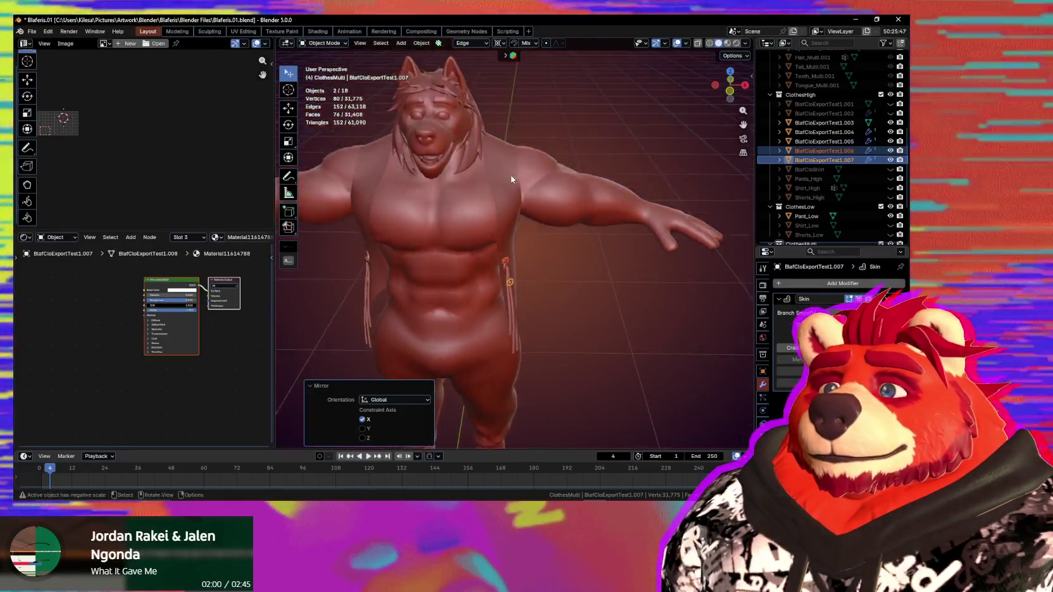
scroll(517, 247, "up", 4)
mouse_move(517, 248)
middle_mouse_down()
mouse_move(466, 254)
mouse_move(443, 225)
mouse_move(495, 201)
mouse_move(570, 241)
mouse_move(617, 318)
mouse_move(603, 301)
mouse_move(638, 300)
mouse_move(563, 254)
mouse_move(506, 262)
mouse_move(582, 327)
mouse_move(594, 330)
mouse_move(486, 259)
mouse_move(539, 252)
mouse_move(545, 282)
mouse_move(523, 283)
mouse_move(490, 202)
mouse_move(481, 233)
middle_mouse_up()
Step: Reposition mirrored strap piece .006 against its buckle ring with several moves
left_click(436, 203)
key("g")
left_click(601, 259)
key("g")
left_click(509, 269)
key("g")
left_click(595, 330)
key("g")
Step: Select ring edges in Edit Mode, delete the old Edge orientation and create a new one
left_click(490, 202)
key("Tab")
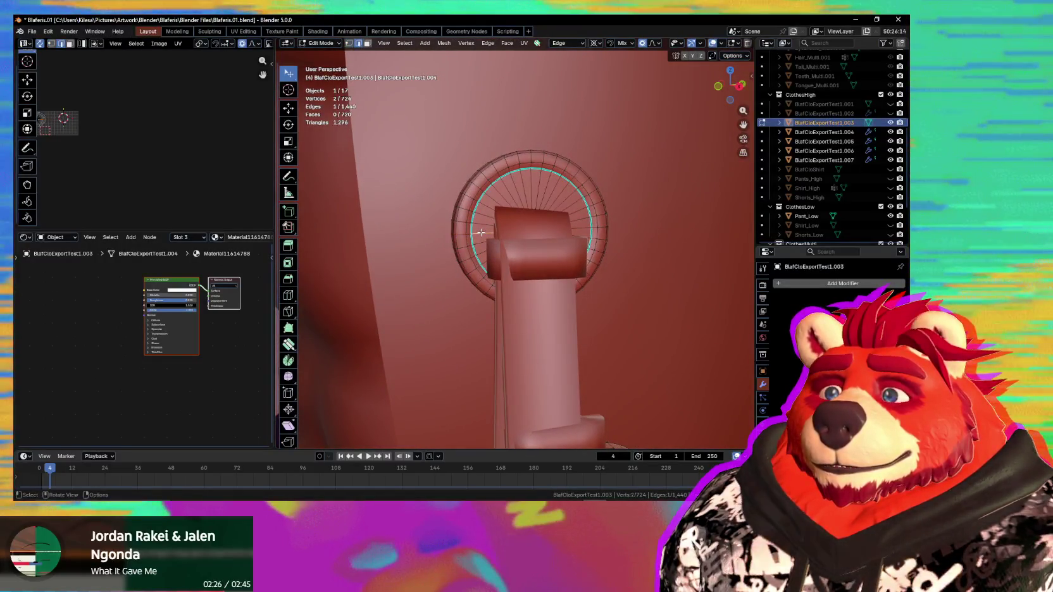
left_click(585, 230, "ctrl")
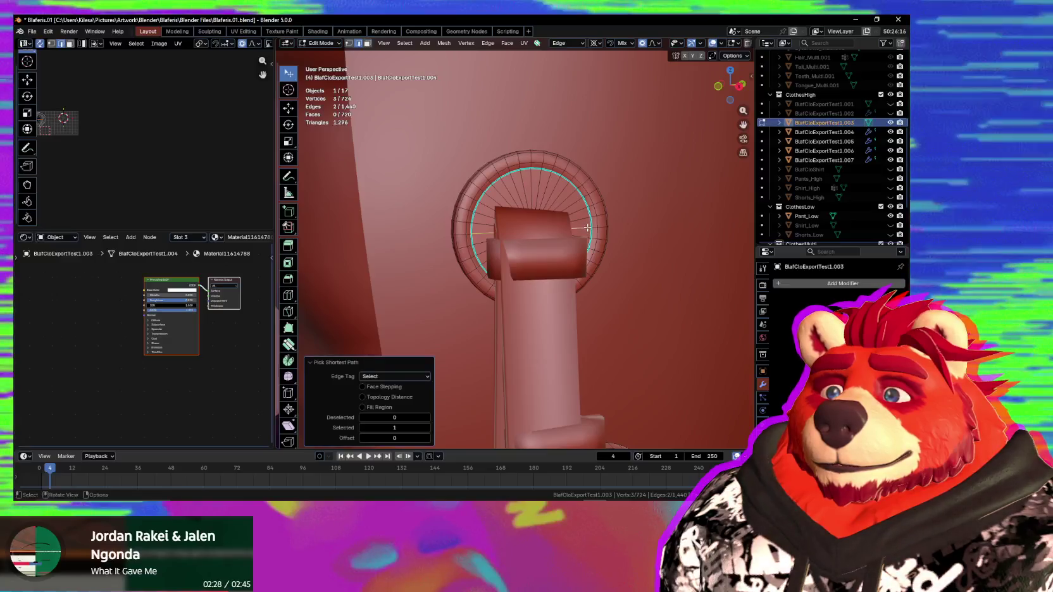
middle_click_drag(586, 230, 580, 234)
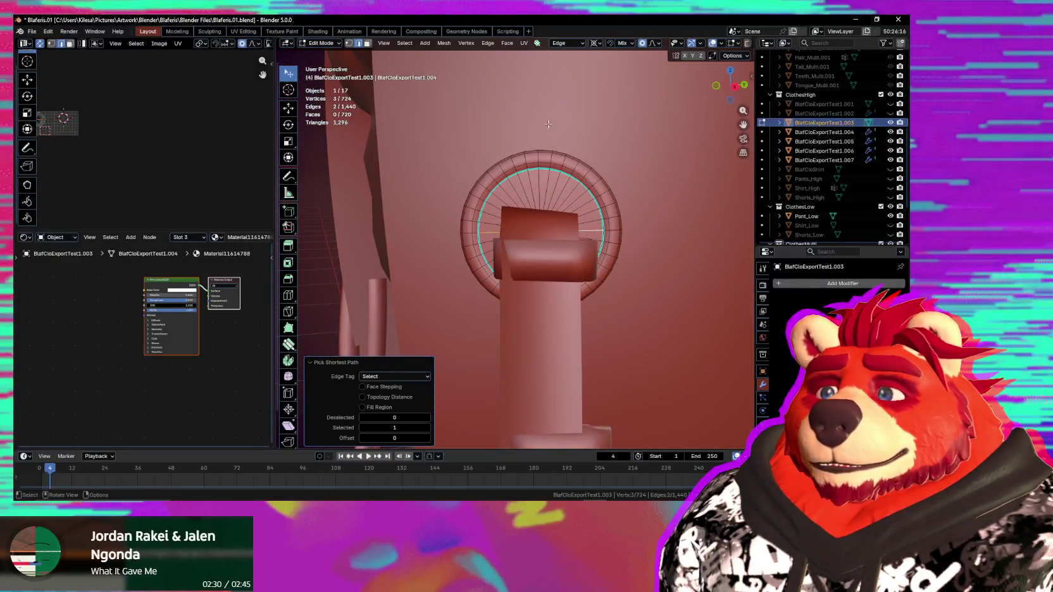
left_click(583, 44)
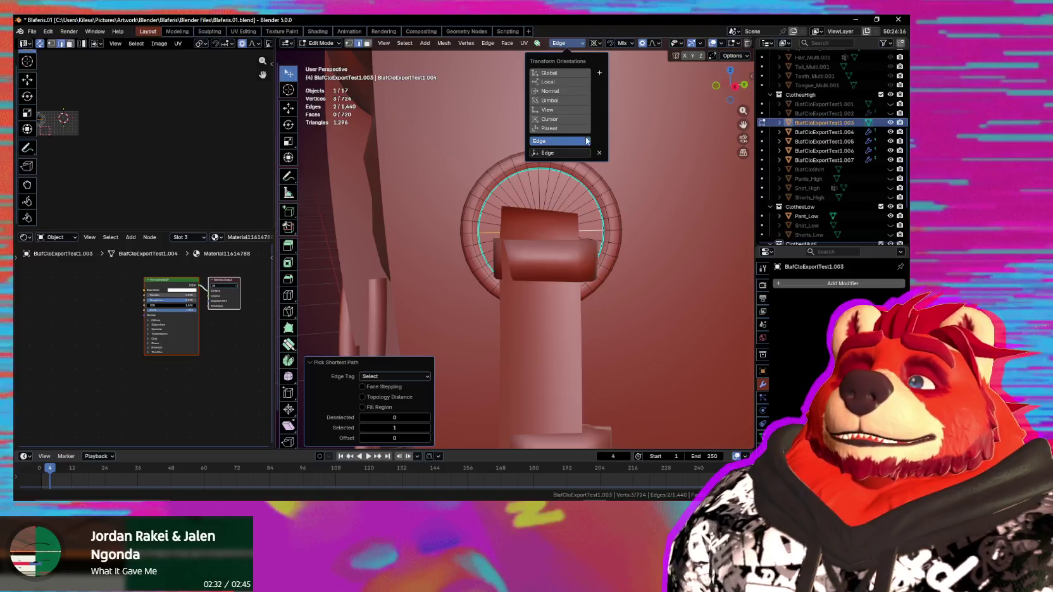
left_click(598, 151)
left_click(599, 73)
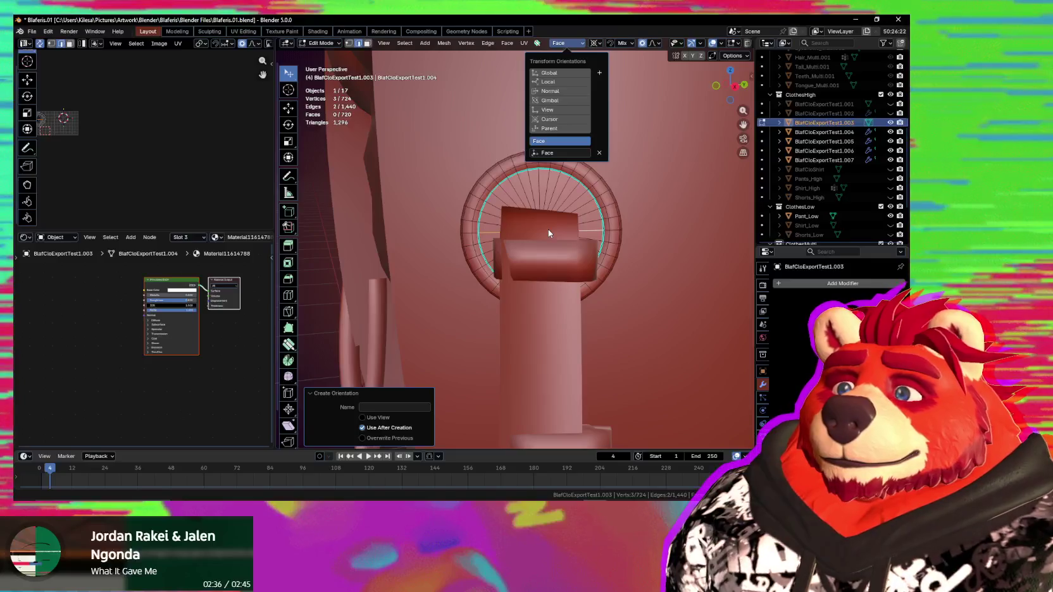
left_click(594, 197)
Step: Refine the ring edge selection and create a custom Face transform orientation from it
middle_click_drag(557, 156, 572, 49)
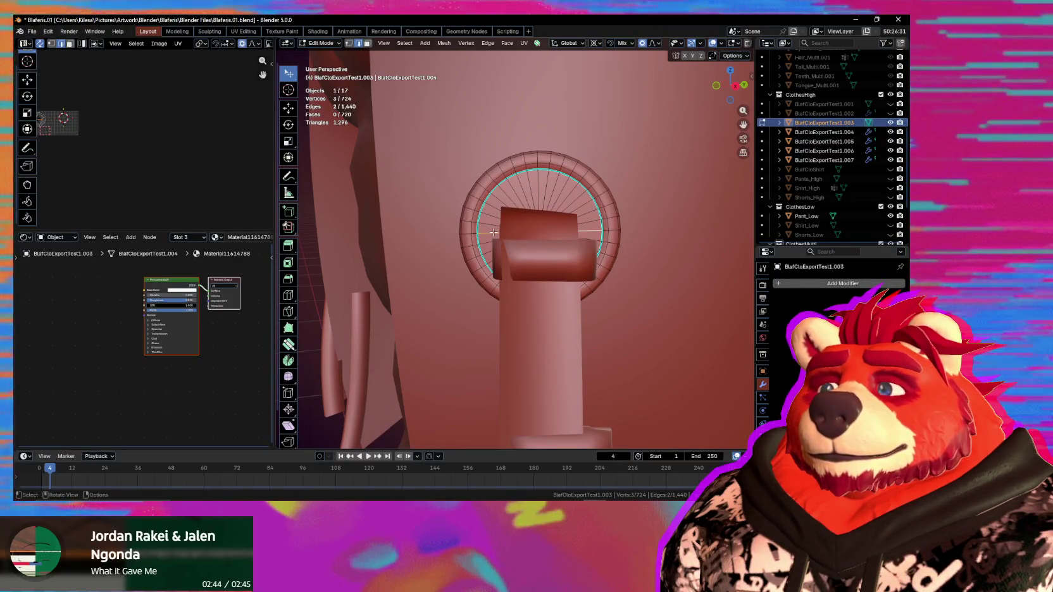
left_click(567, 239, "shift")
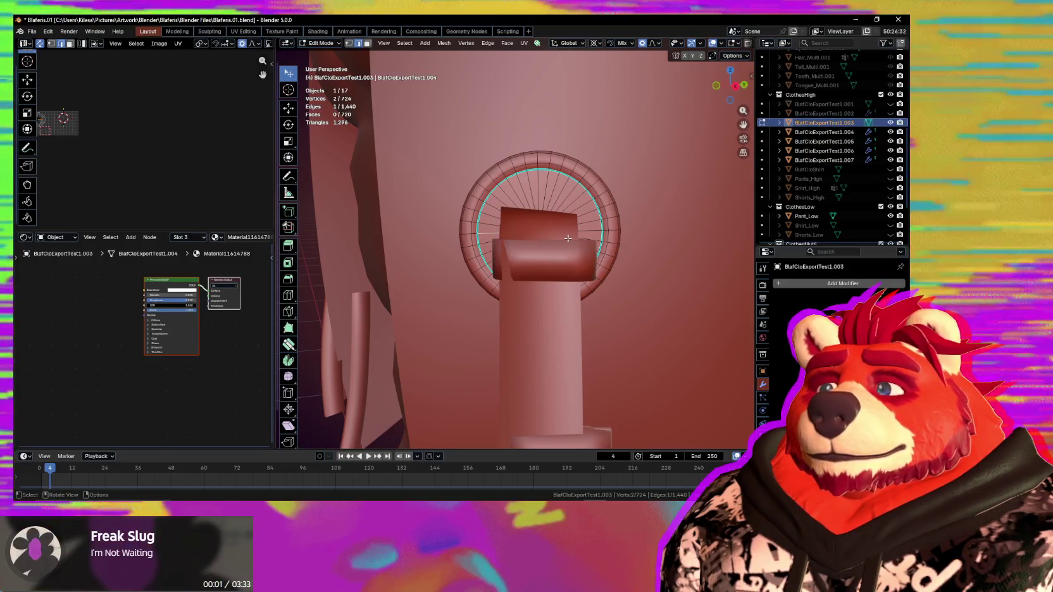
left_click_drag(567, 238, 595, 230)
key("ctrl+z")
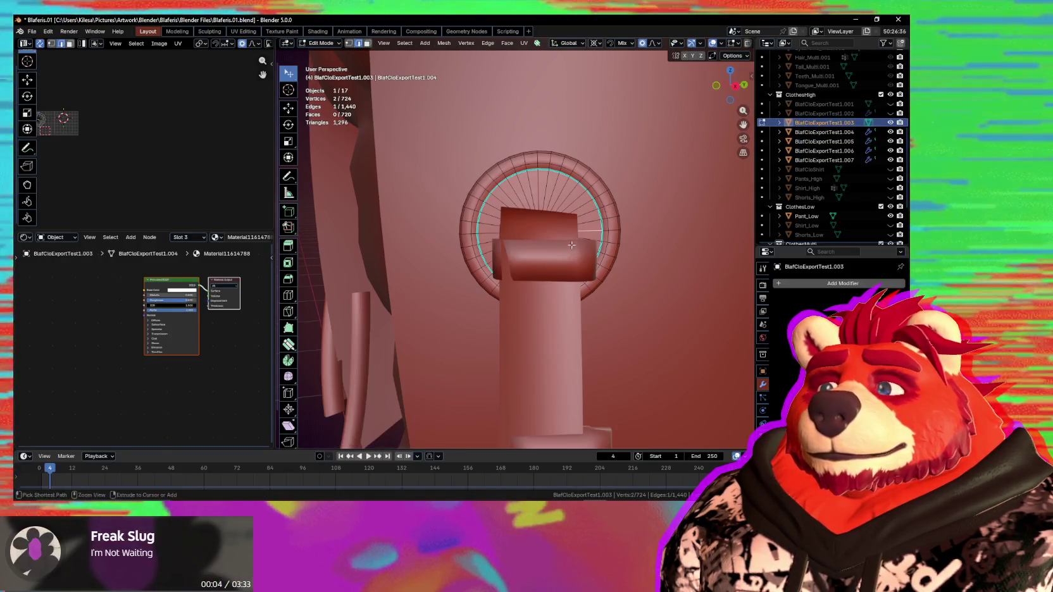
left_click(581, 233, "ctrl")
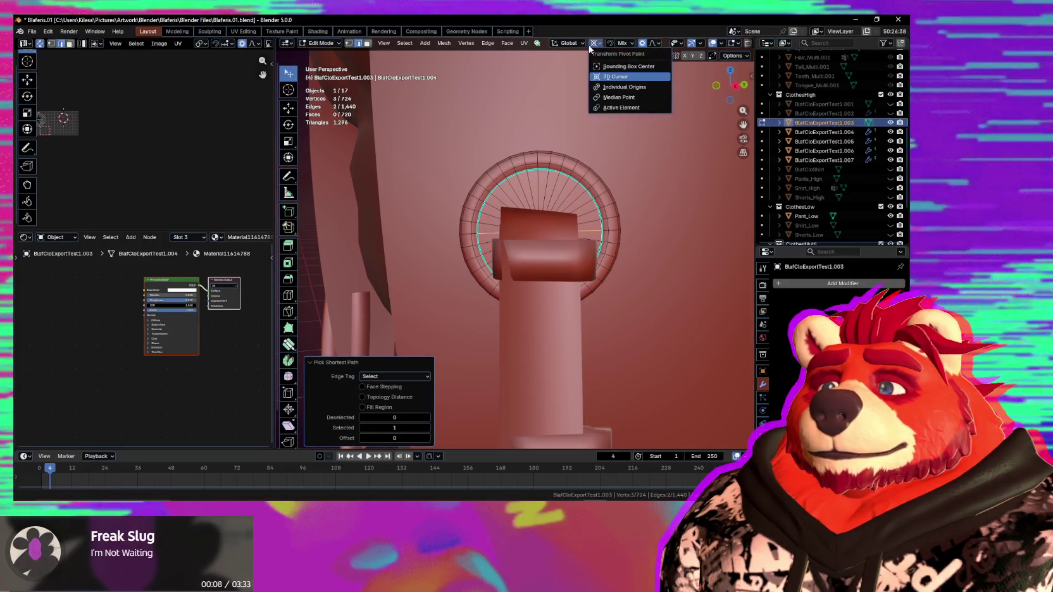
left_click(598, 97)
left_click(565, 43)
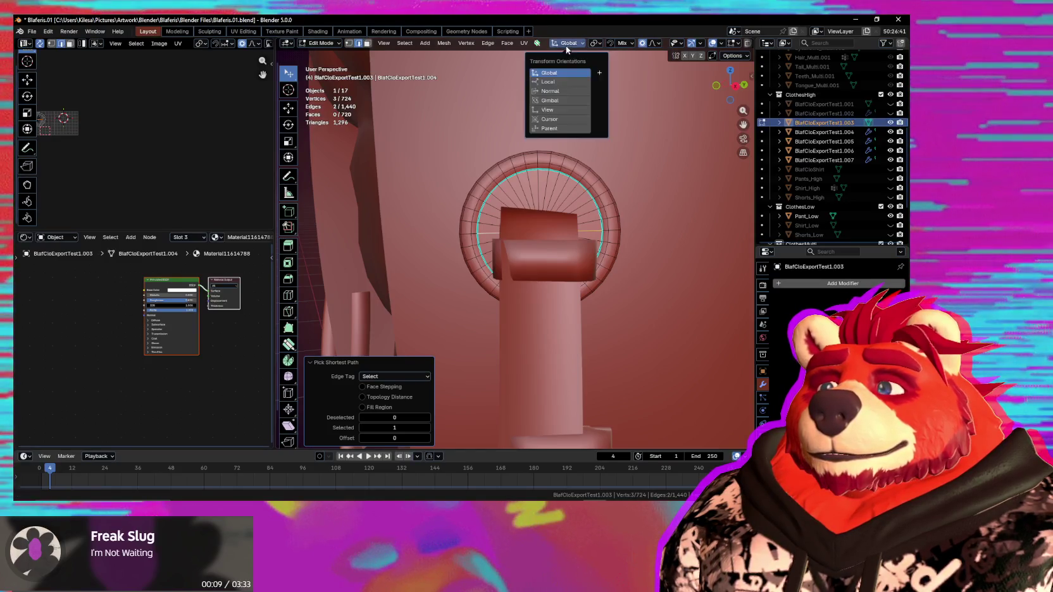
left_click(600, 74)
mouse_move(410, 144)
middle_mouse_down()
mouse_move(533, 197)
mouse_move(476, 212)
mouse_move(595, 235)
middle_mouse_up()
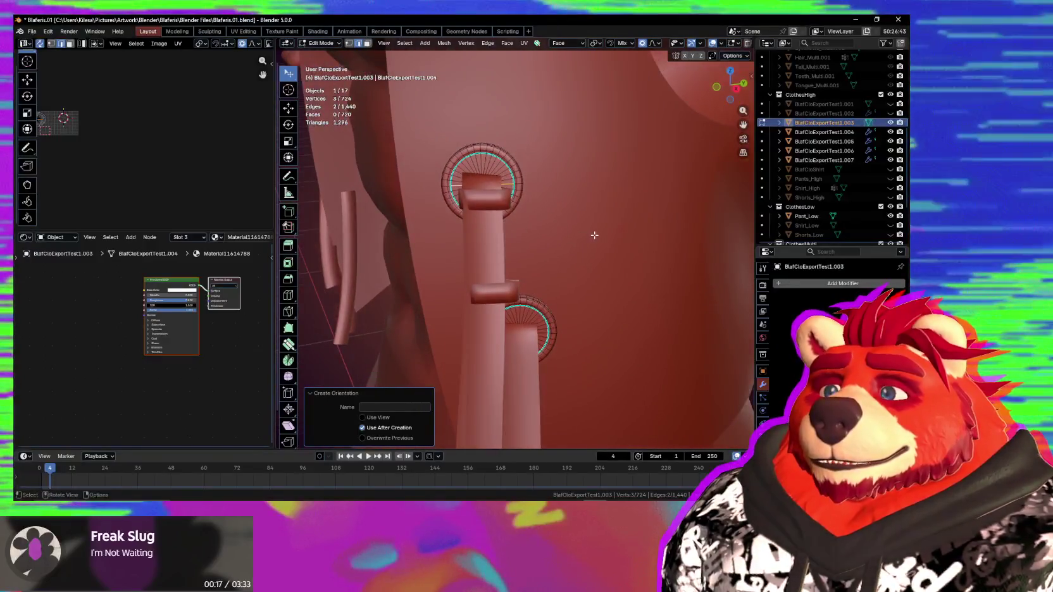
Step: Return to Object Mode and select strap curve NurbsPath.011
key("ctrl+Tab")
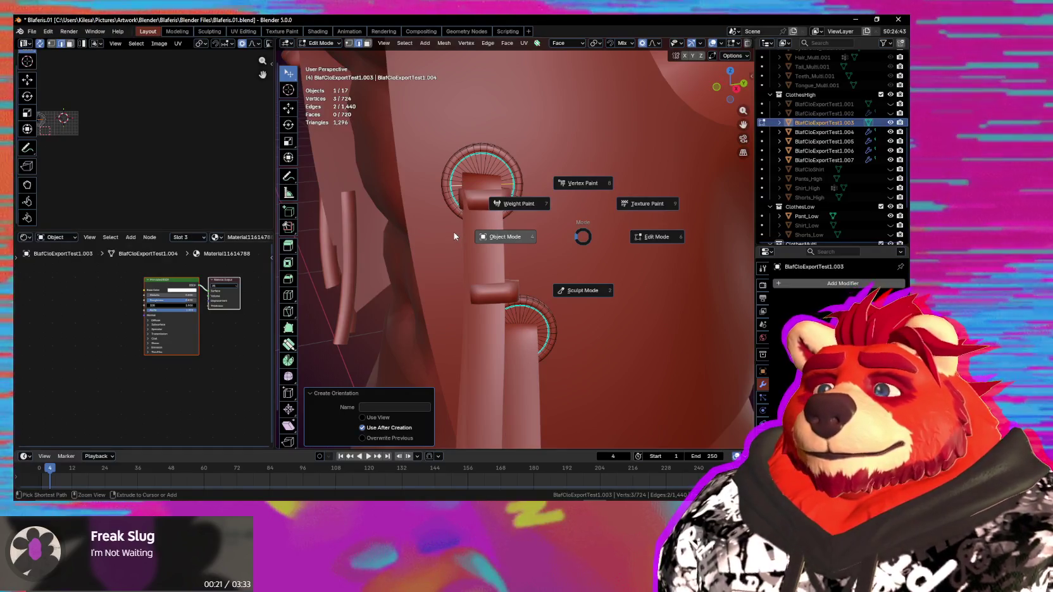
left_click(453, 232)
mouse_move(453, 234)
middle_mouse_down()
mouse_move(524, 250)
mouse_move(499, 248)
mouse_move(538, 153)
middle_mouse_up()
left_click(491, 247)
Step: Move NurbsPath.011's end points proportionally and tilt them 5.54° into the upper ring
key("Tab")
left_click_drag(539, 158, 465, 255)
middle_click_drag(465, 255, 535, 250)
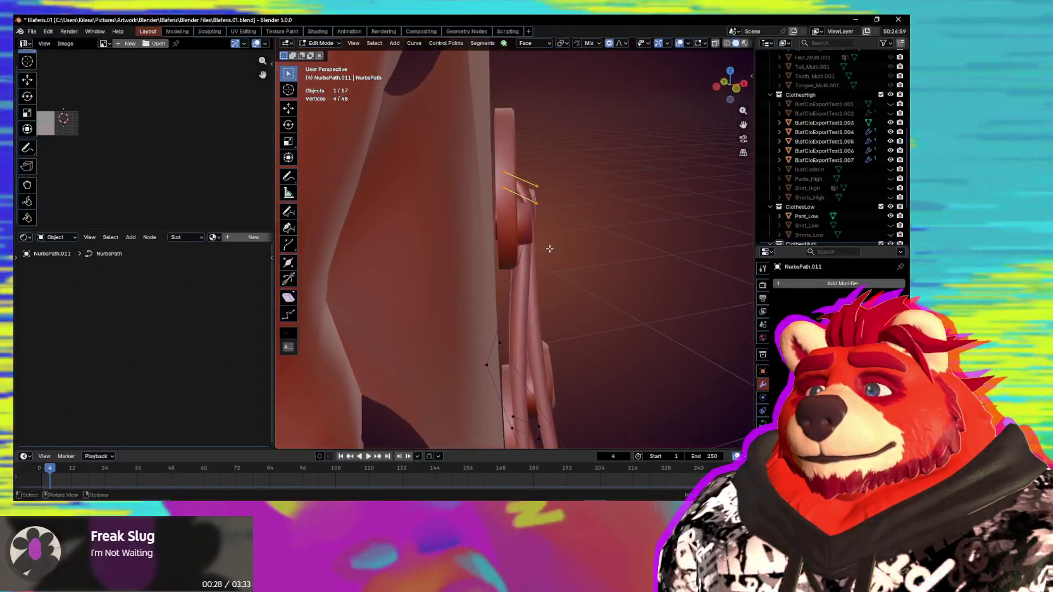
key("g")
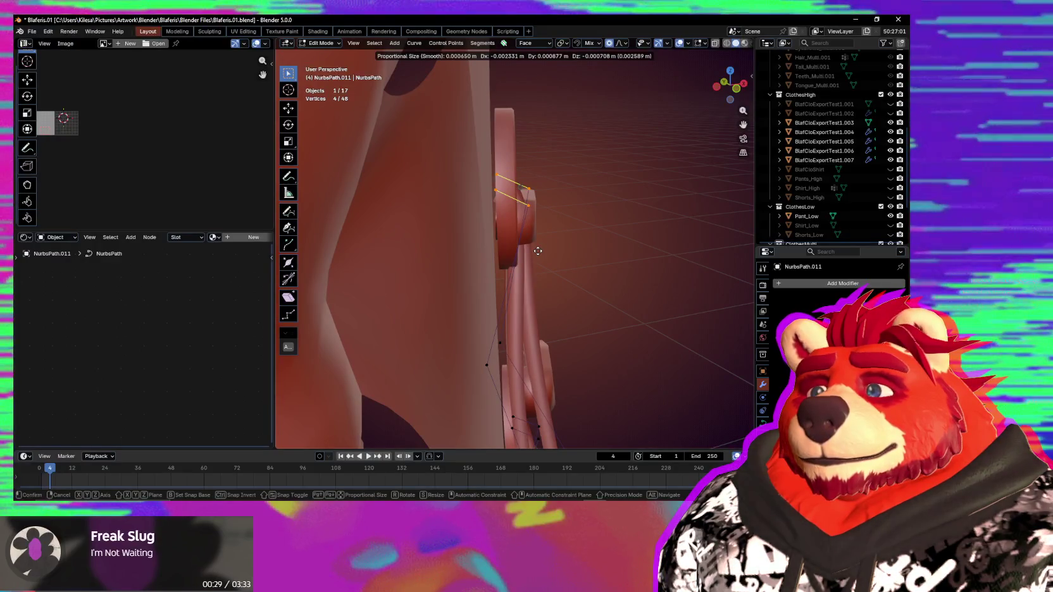
left_click(539, 251)
middle_click_drag(538, 250, 439, 201)
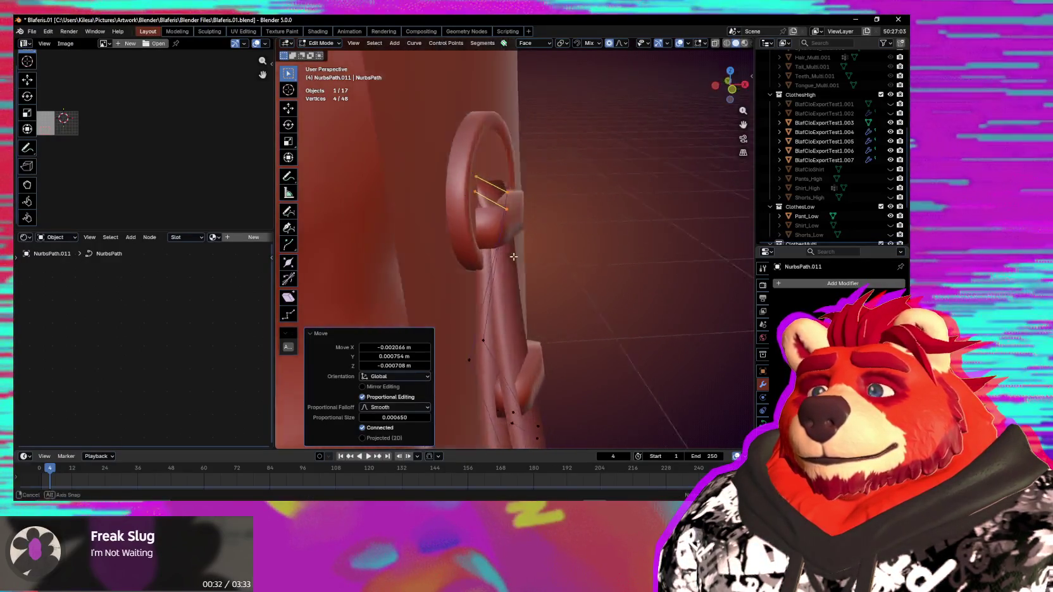
left_click(575, 248)
middle_click_drag(576, 248, 572, 282)
key("g")
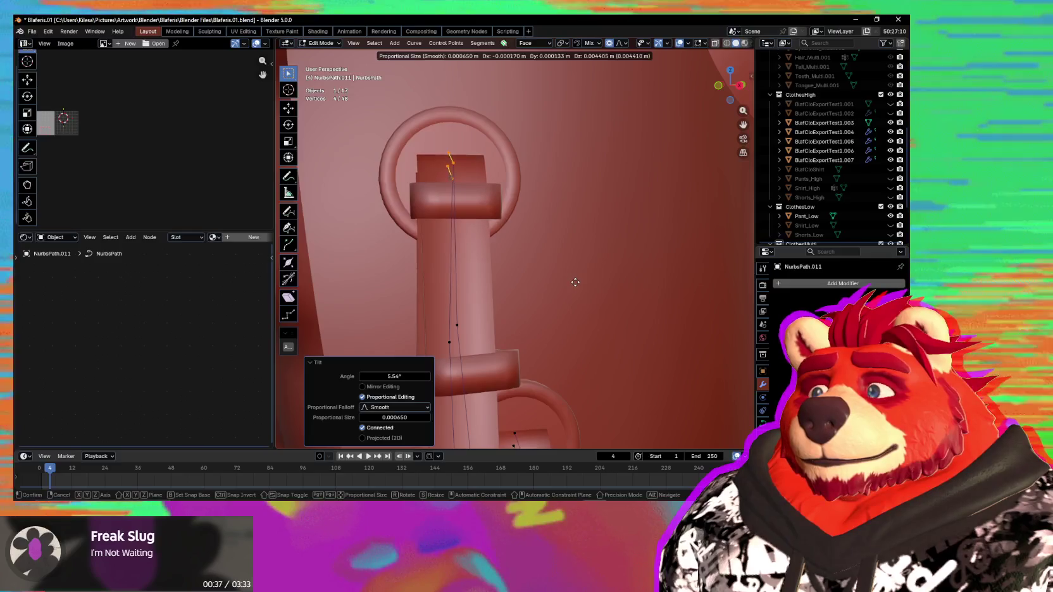
left_click(578, 283)
mouse_move(577, 283)
middle_mouse_down()
mouse_move(562, 285)
mouse_move(583, 286)
middle_mouse_up()
key("Tab")
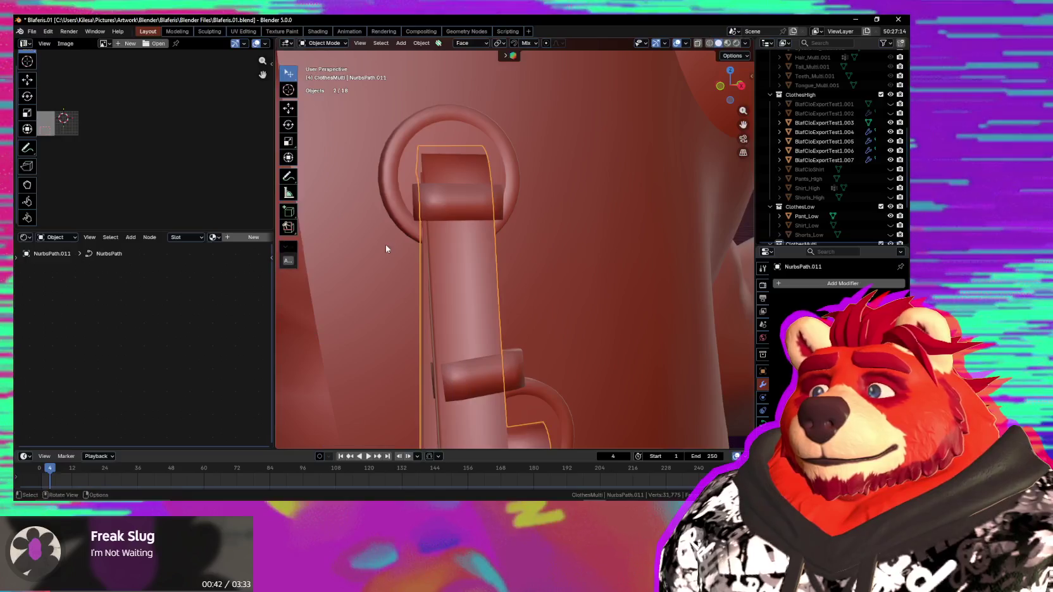
Step: Move and rotate strap loop .006 so it sits around its ring
left_click(477, 212)
mouse_move(479, 207)
middle_mouse_down()
mouse_move(537, 219)
mouse_move(554, 234)
mouse_move(542, 246)
middle_mouse_up()
left_click(555, 226)
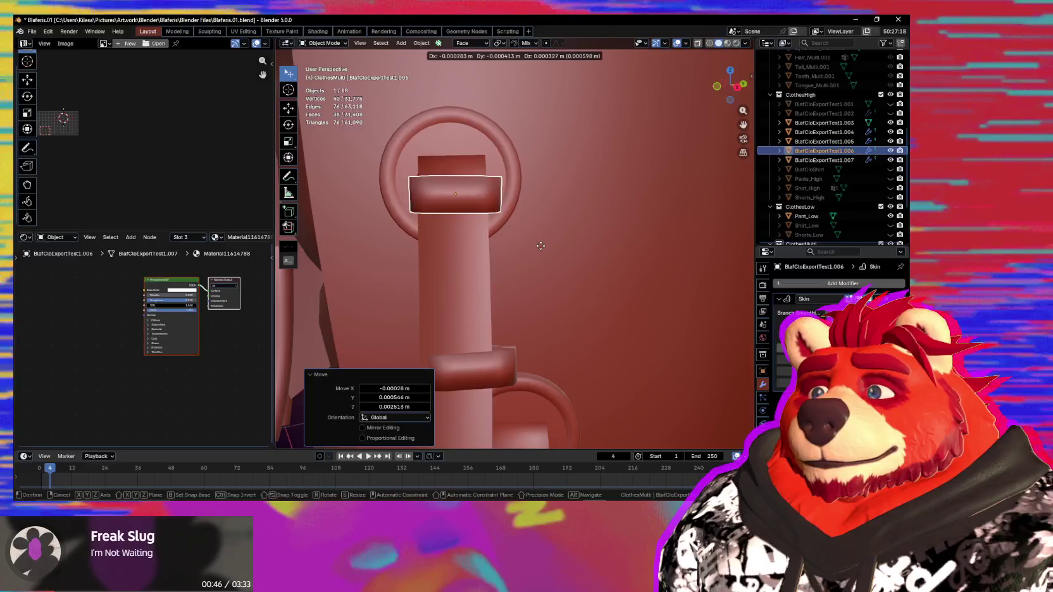
key("r")
mouse_move(579, 254)
middle_mouse_down()
mouse_move(616, 305)
mouse_move(554, 288)
mouse_move(475, 220)
mouse_move(494, 317)
mouse_move(550, 357)
mouse_move(541, 347)
mouse_move(604, 362)
mouse_move(613, 346)
middle_mouse_up()
Step: Nudge strap loop .007 by X 0.00058 m, Y 0.001094 m, Z −0.000248 m
left_click(475, 220)
key("g")
left_click(494, 351)
key("g")
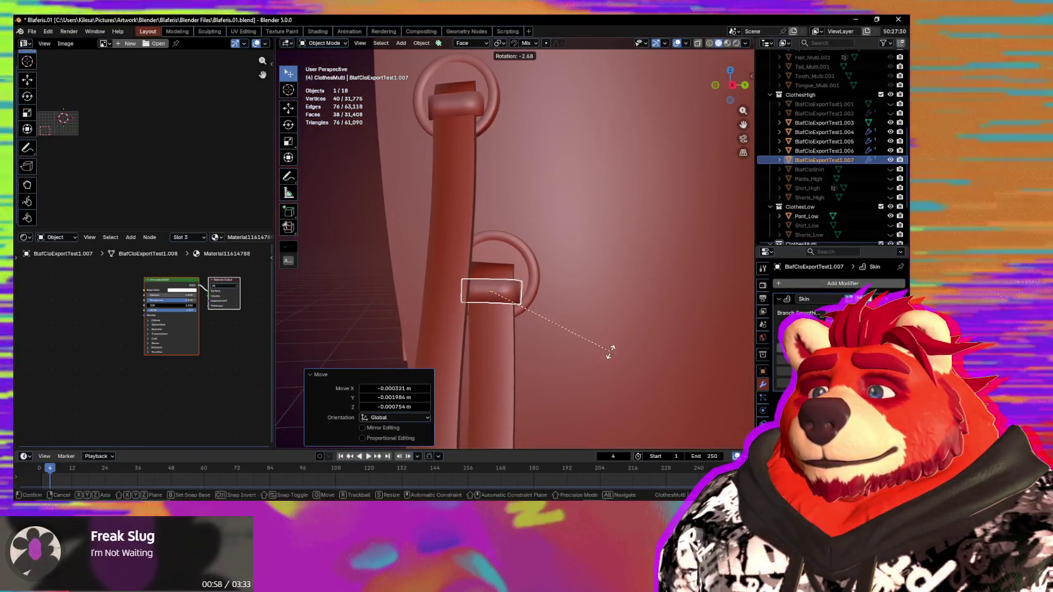
mouse_move(607, 349)
middle_mouse_down()
mouse_move(631, 355)
mouse_move(571, 369)
mouse_move(560, 349)
mouse_move(629, 345)
mouse_move(592, 325)
mouse_move(611, 324)
mouse_move(399, 301)
mouse_move(518, 306)
mouse_move(413, 279)
mouse_move(560, 306)
mouse_move(578, 297)
mouse_move(560, 290)
middle_mouse_up()
left_click(628, 356)
scroll(615, 360, "down", 5)
scroll(593, 347, "down", 5)
scroll(593, 325, "up", 6)
scroll(612, 325, "down", 4)
scroll(502, 316, "up", 6)
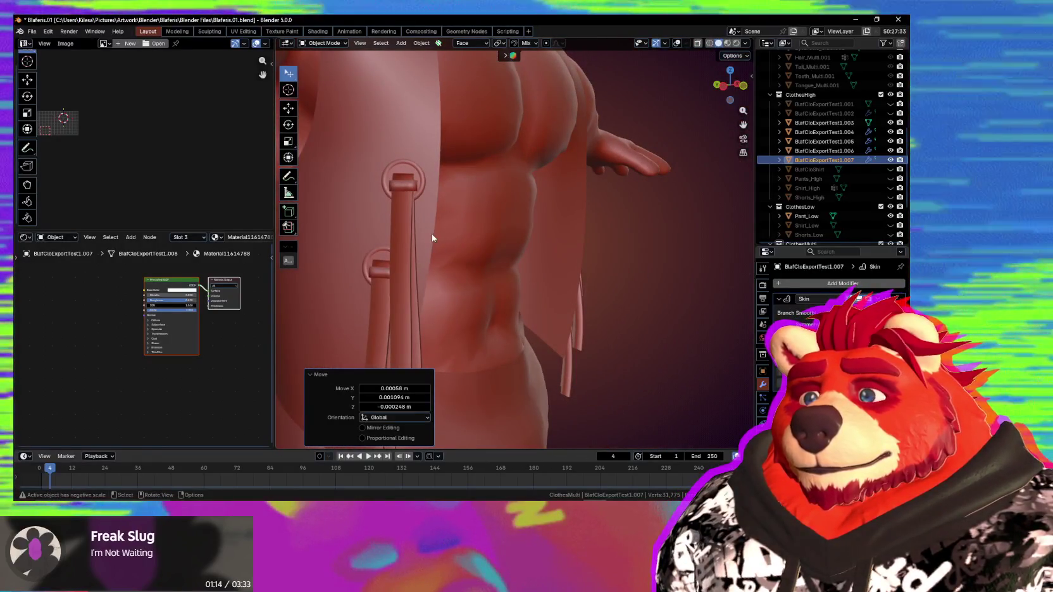
Step: Select strap loop .004 and zoom in on it
middle_click_drag(424, 243, 409, 239)
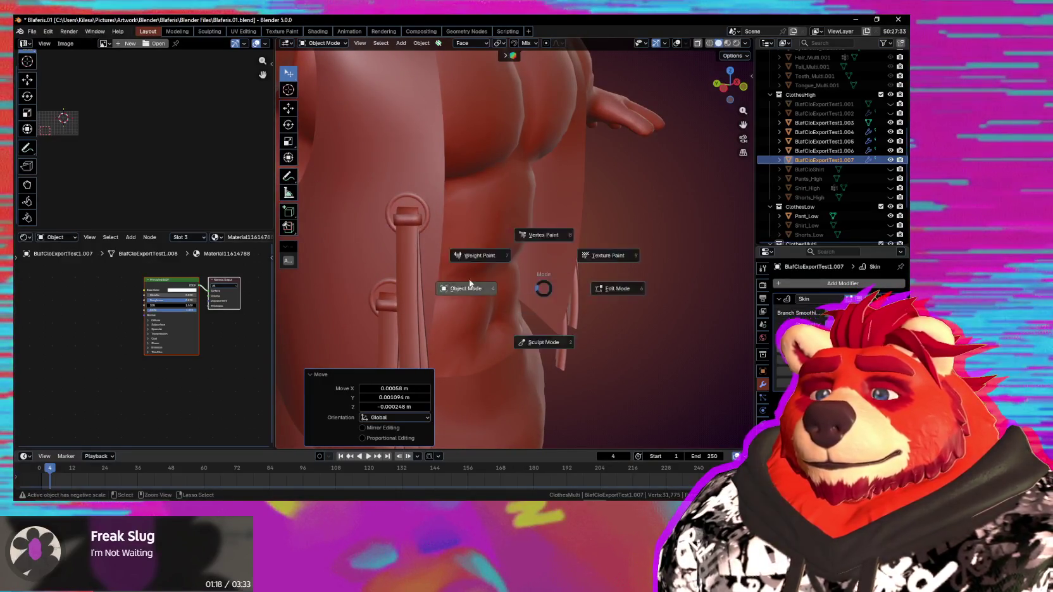
left_click(410, 226)
mouse_move(417, 230)
middle_mouse_down()
mouse_move(398, 225)
mouse_move(517, 312)
mouse_move(559, 266)
middle_mouse_up()
scroll(398, 225, "up", 3)
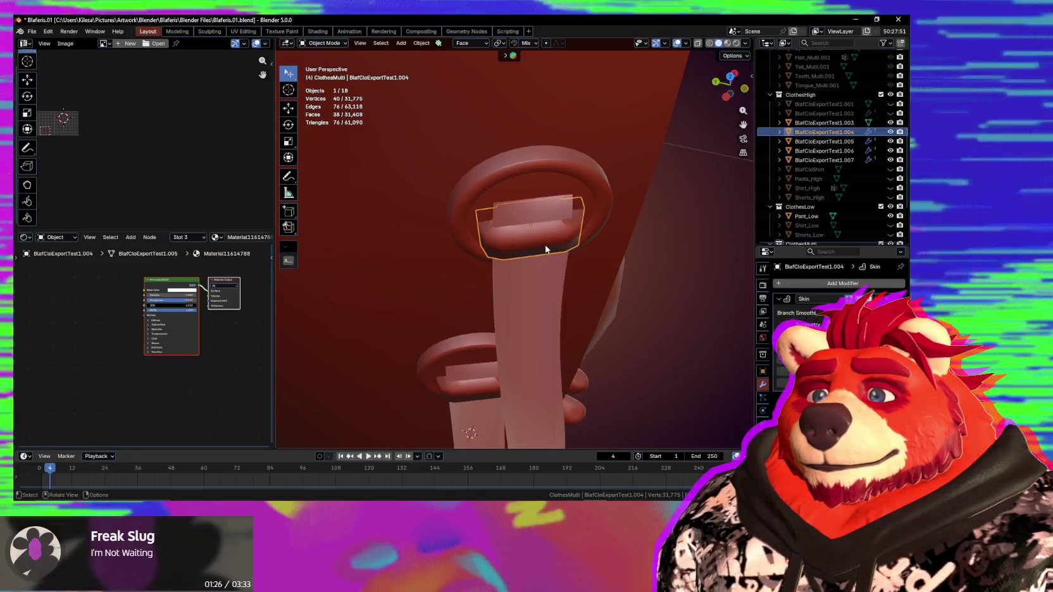
Step: Convert the loop object to a plain mesh and isolate it in Edit Mode
scroll(546, 249, "up", 2)
right_click(537, 247)
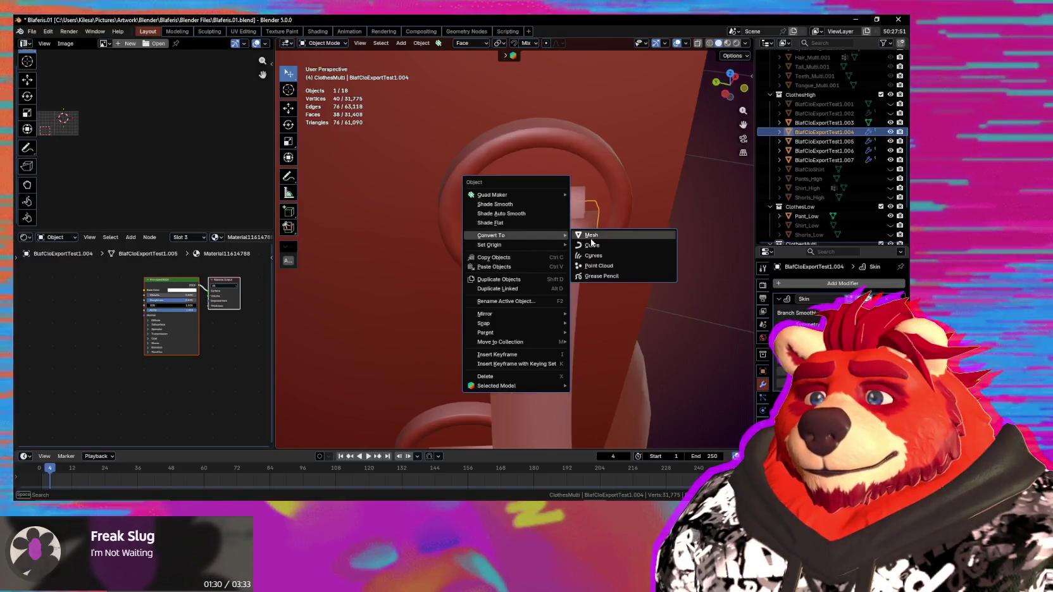
left_click(591, 237)
mouse_move(556, 250)
middle_mouse_down()
mouse_move(538, 243)
mouse_move(682, 237)
mouse_move(615, 244)
middle_mouse_up()
key("Tab")
key("KP_Divide")
Step: Delete the faces at the loop's end, then a run of three faces
left_click(617, 246)
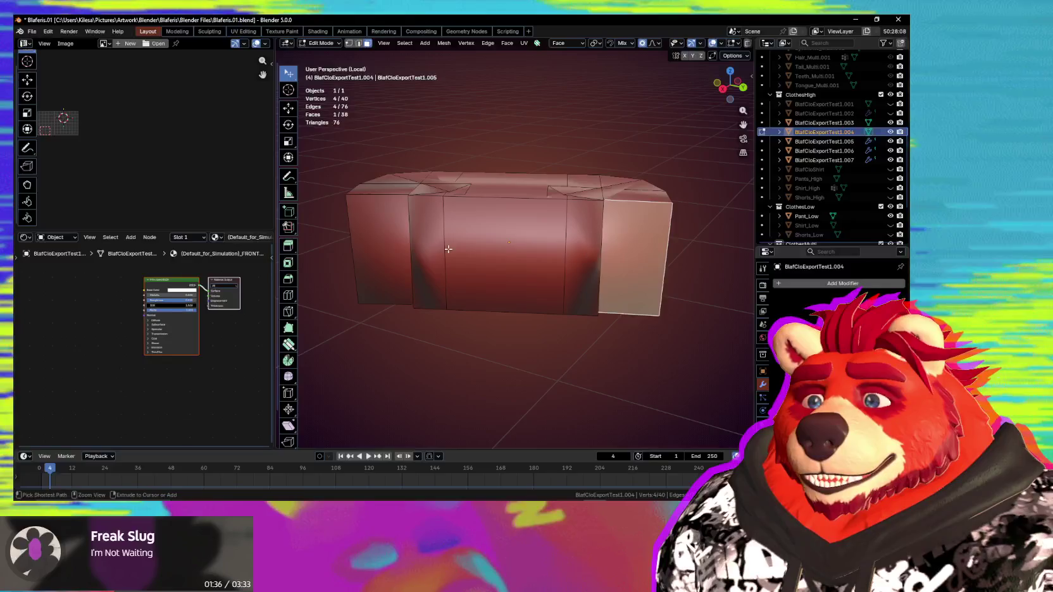
left_click(386, 253, "ctrl")
mouse_move(386, 254)
middle_mouse_down()
mouse_move(477, 286)
mouse_move(538, 253)
mouse_move(618, 237)
mouse_move(538, 266)
mouse_move(475, 257)
mouse_move(373, 270)
mouse_move(524, 257)
mouse_move(565, 202)
mouse_move(520, 258)
mouse_move(401, 241)
mouse_move(511, 248)
middle_mouse_up()
key("x")
left_click(483, 308)
left_click(600, 243, "ctrl")
key("x")
left_click(596, 246)
Step: Delete more faces, including a run of seven and a final pair, leaving 27 faces
left_click(525, 254)
key("ctrl+z")
key("ctrl+z")
key("x")
left_click(544, 232)
left_click(395, 241)
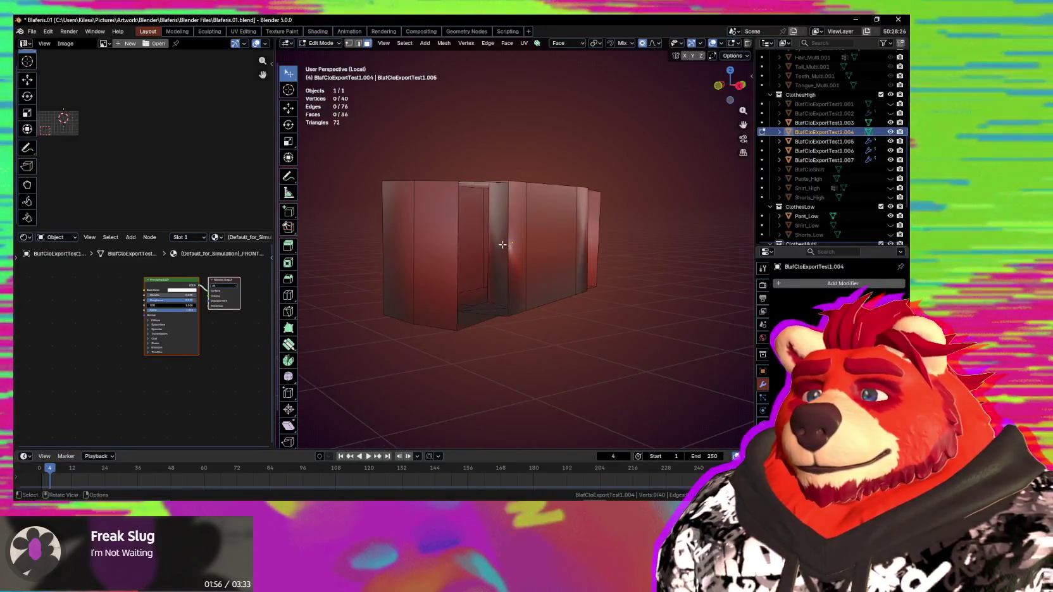
left_click(502, 244)
mouse_move(502, 244)
middle_mouse_down()
mouse_move(544, 263)
mouse_move(493, 253)
mouse_move(591, 269)
mouse_move(638, 257)
mouse_move(555, 250)
middle_mouse_up()
left_click(493, 253, "ctrl")
key("x")
left_click(594, 269)
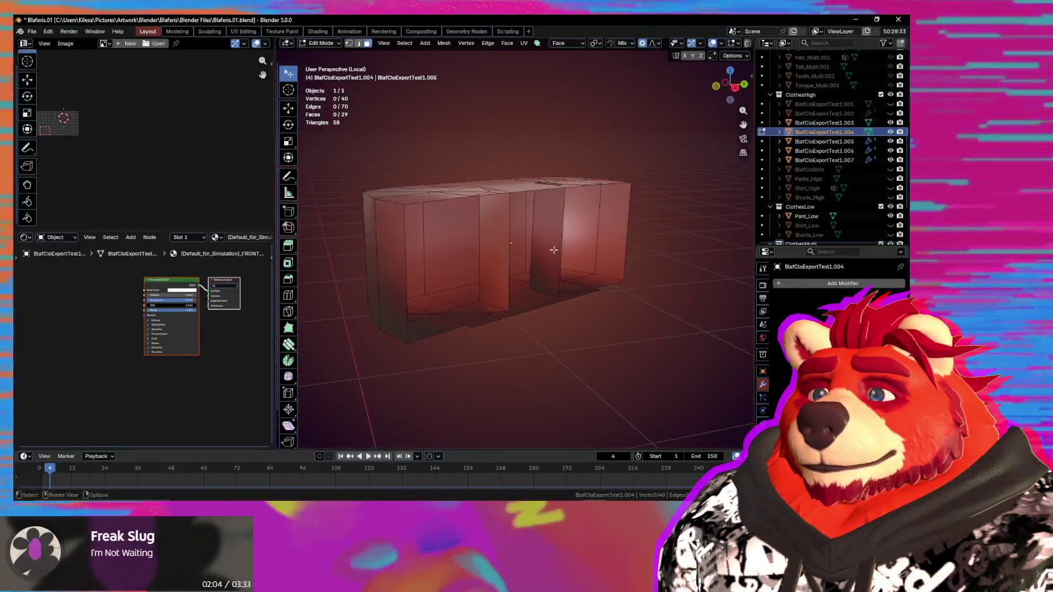
key("x")
left_click(498, 264)
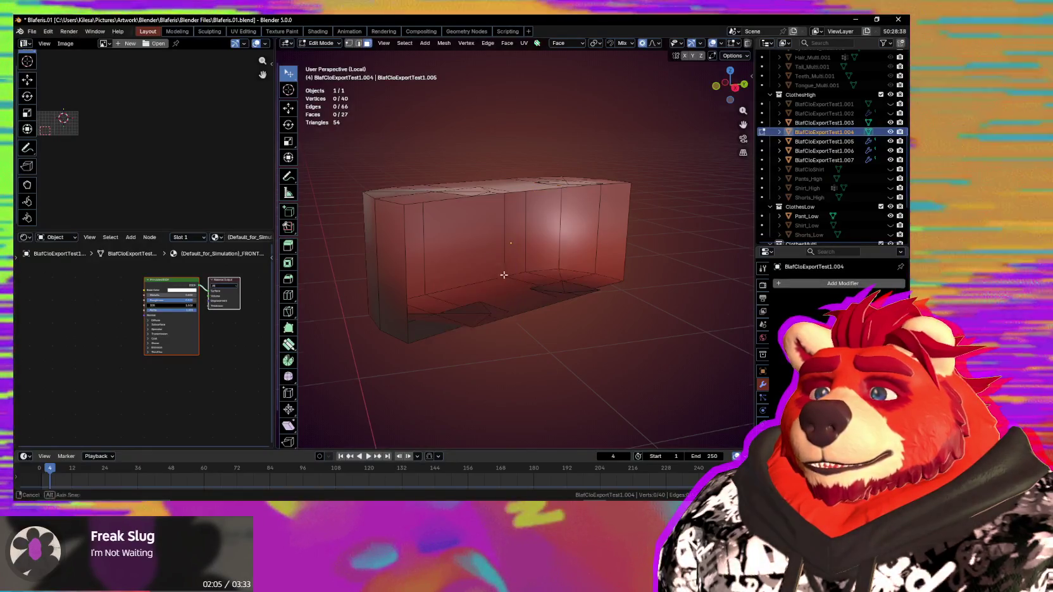
middle_click_drag(499, 265, 503, 330)
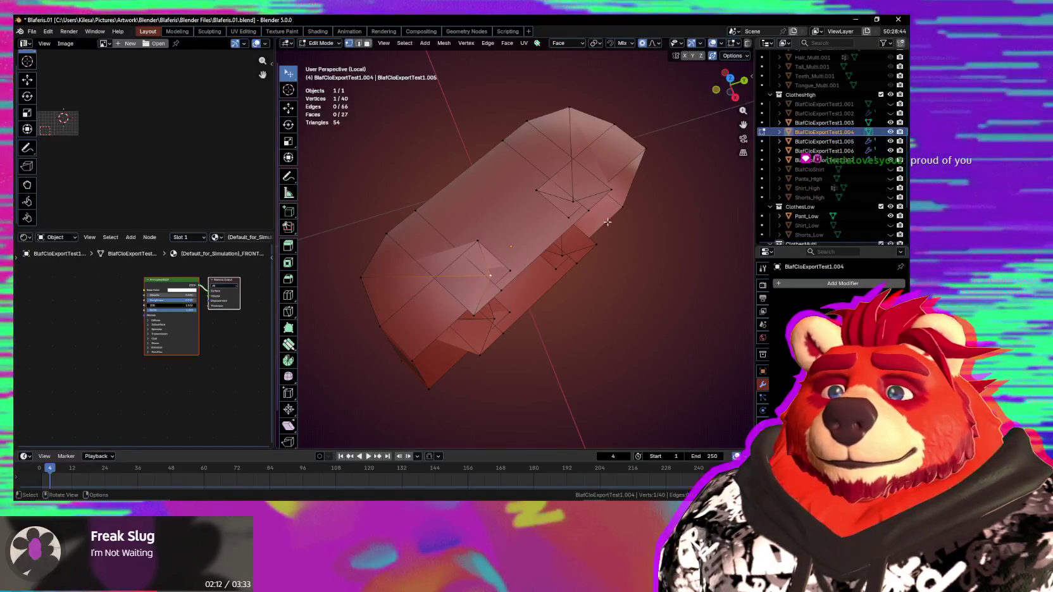
Step: Slide and dissolve the stray vertices beside the gaps in the mesh
middle_click_drag(595, 190, 557, 195)
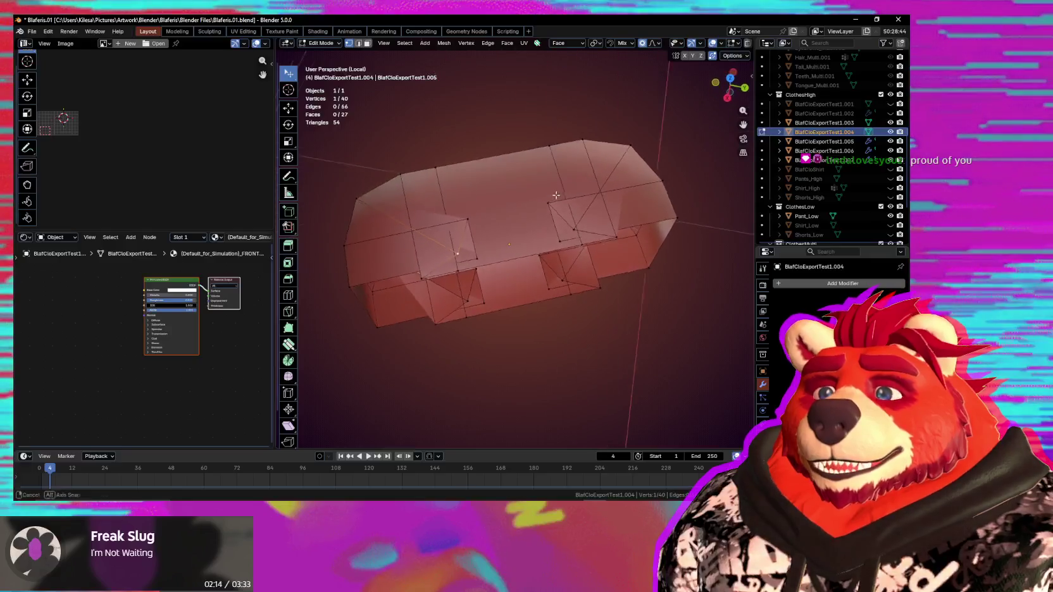
right_click(627, 254)
left_click(461, 254)
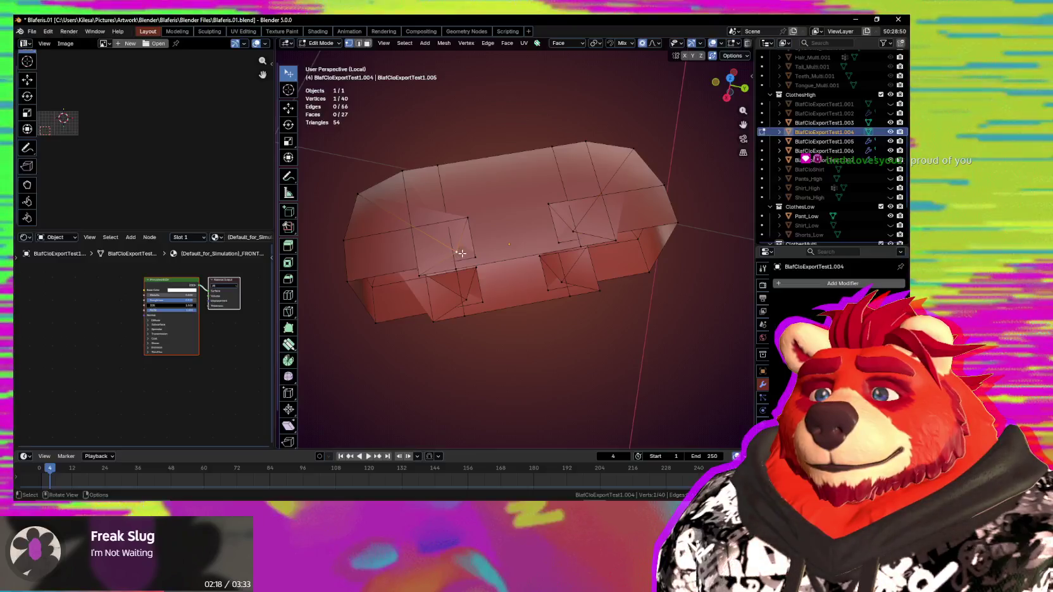
left_click(418, 285)
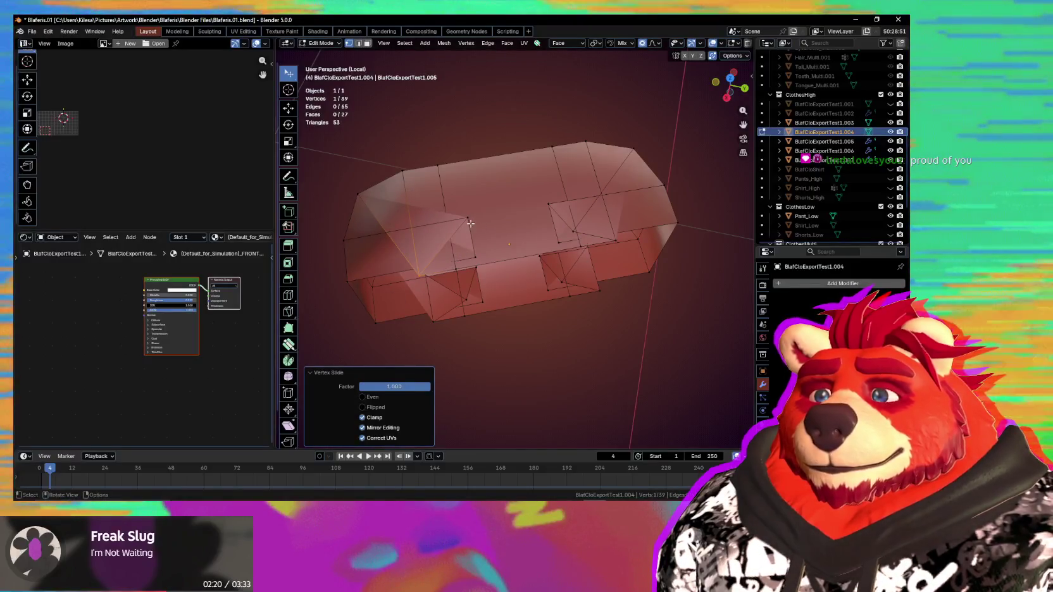
key("shift+v")
right_click(467, 223)
mouse_move(467, 222)
middle_mouse_down()
mouse_move(506, 250)
mouse_move(508, 227)
mouse_move(475, 168)
mouse_move(559, 240)
middle_mouse_up()
key("ctrl+x")
key("ctrl+x")
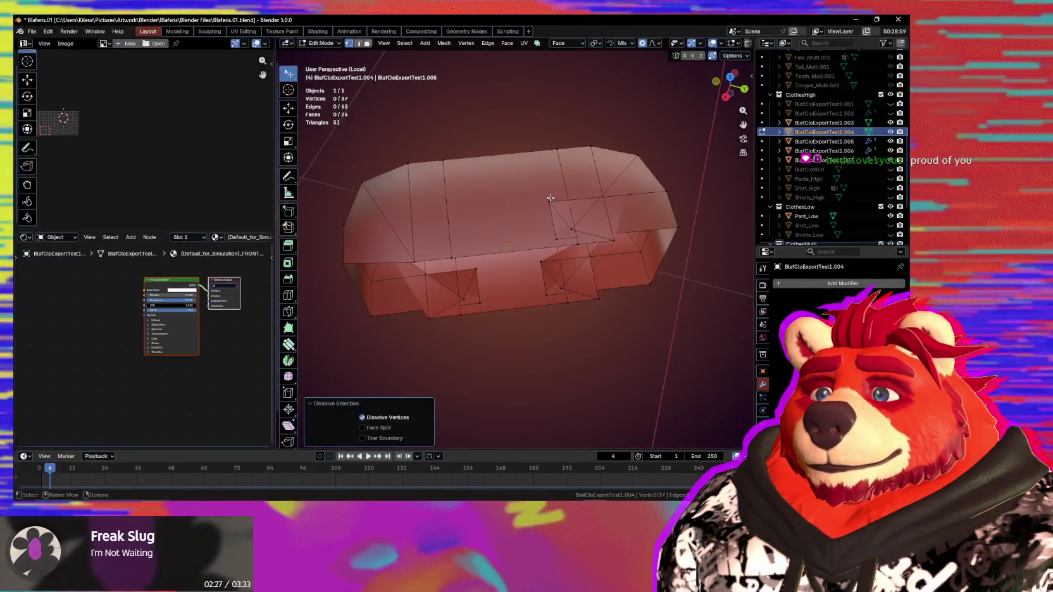
left_click(560, 241)
key("ctrl+x")
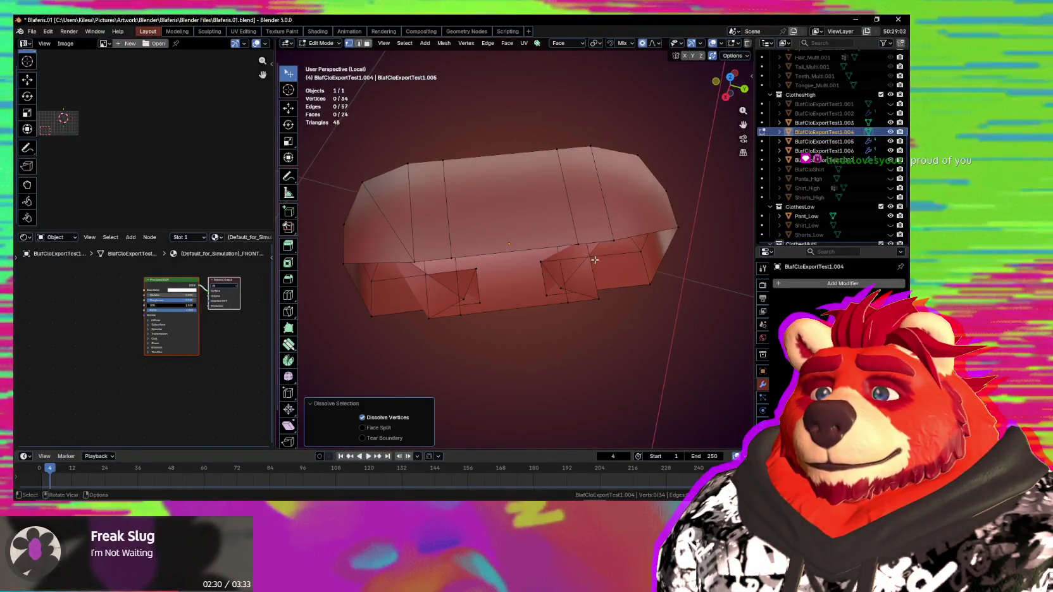
middle_click_drag(592, 259, 476, 301)
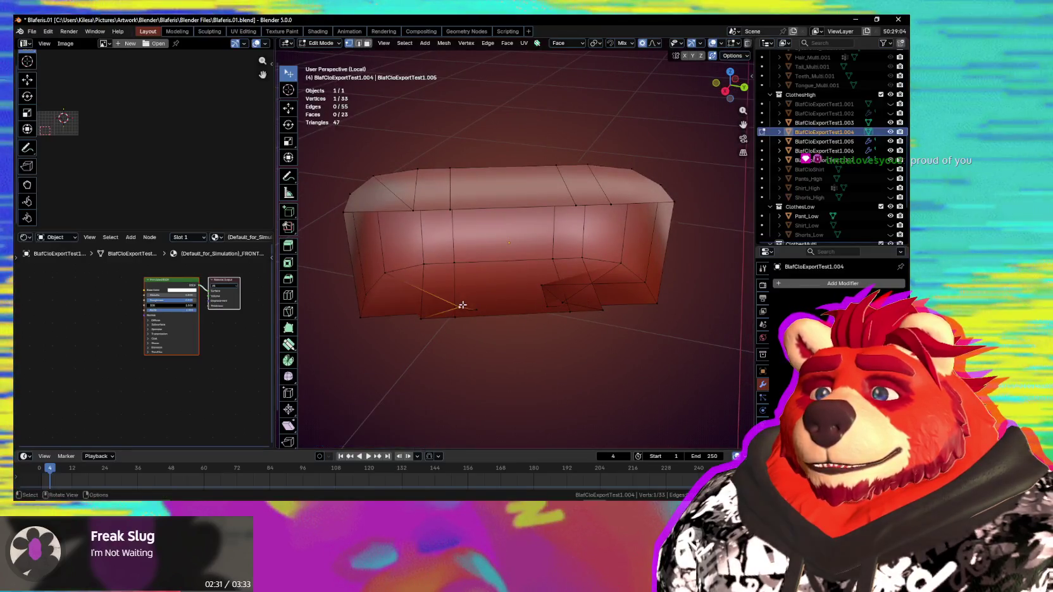
key("ctrl+x")
left_click(542, 302)
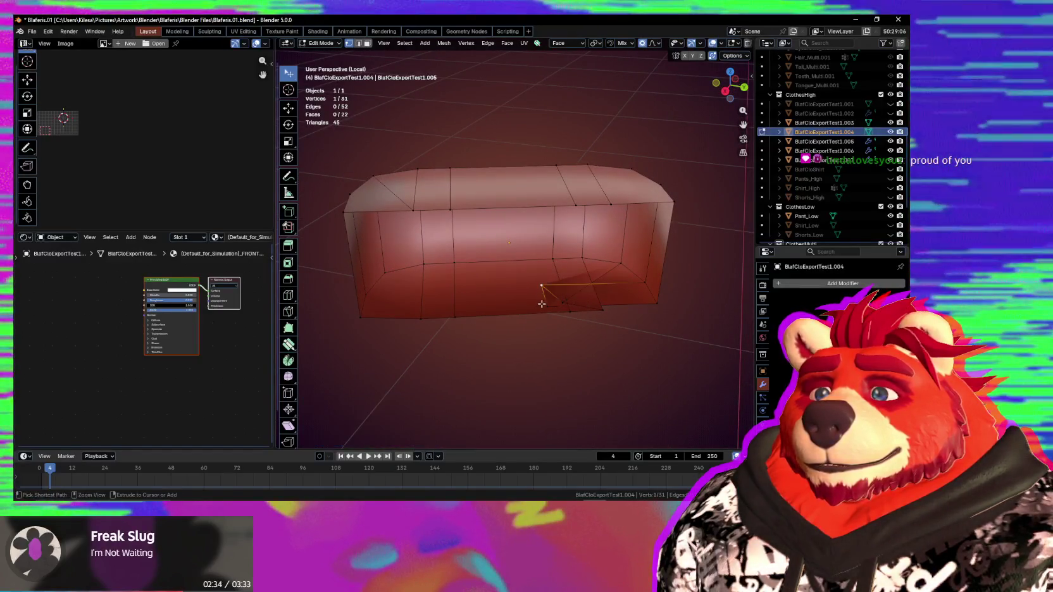
Step: Join the remaining vertex pairs with new edges across the faces
mouse_move(568, 303)
middle_mouse_down()
mouse_move(529, 198)
mouse_move(648, 334)
middle_mouse_up()
scroll(502, 337, "up", 2)
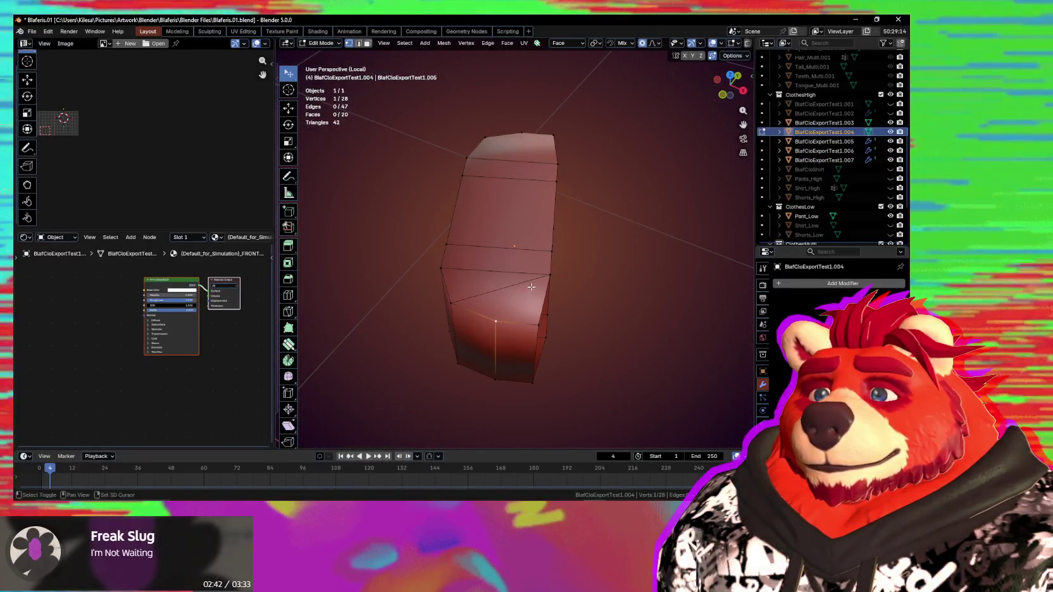
key("j")
mouse_move(535, 279)
middle_mouse_down()
mouse_move(521, 304)
mouse_move(469, 177)
mouse_move(498, 196)
middle_mouse_up()
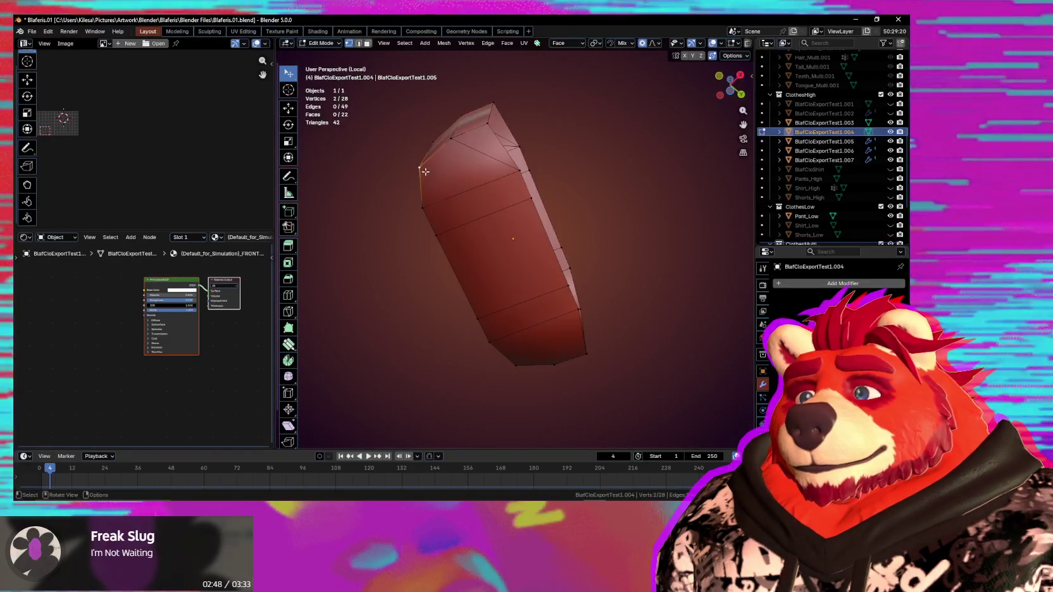
mouse_move(568, 243)
middle_mouse_down()
mouse_move(522, 237)
mouse_move(544, 239)
middle_mouse_up()
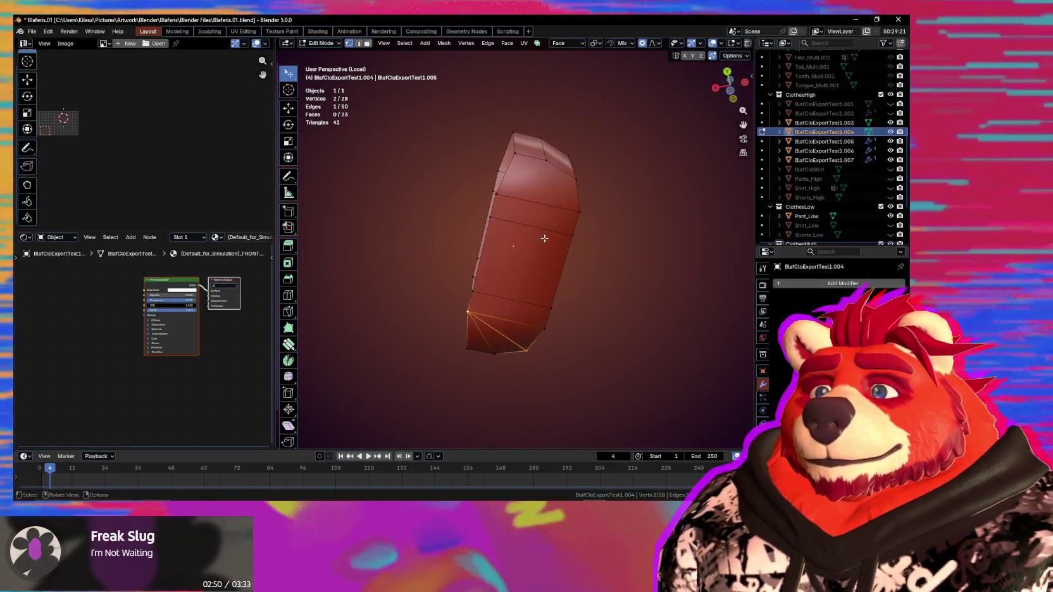
key("j")
left_click(556, 185)
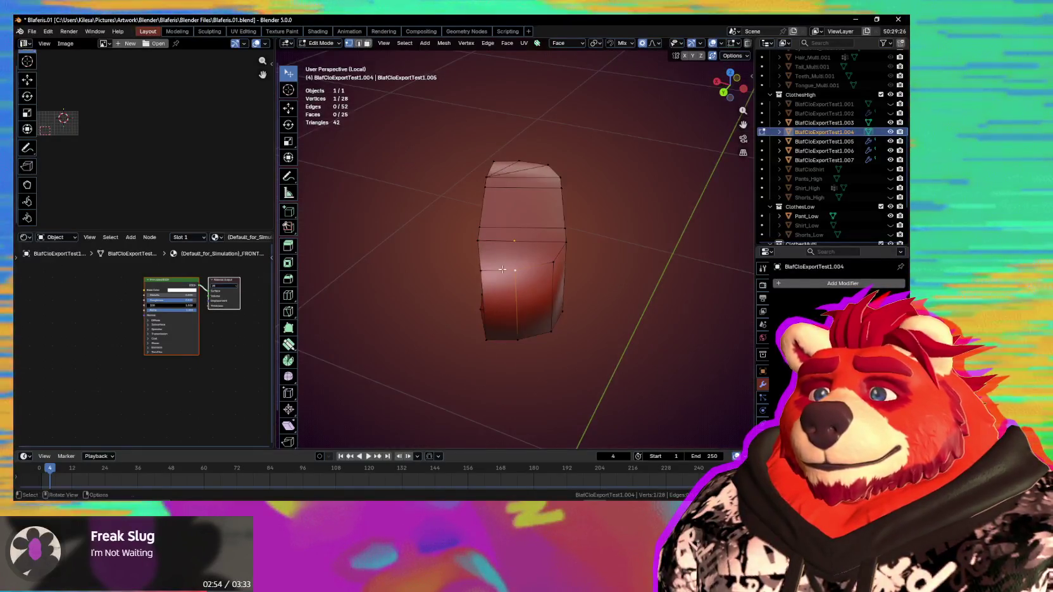
key("j")
mouse_move(484, 235)
middle_mouse_down()
mouse_move(612, 284)
mouse_move(572, 289)
middle_mouse_up()
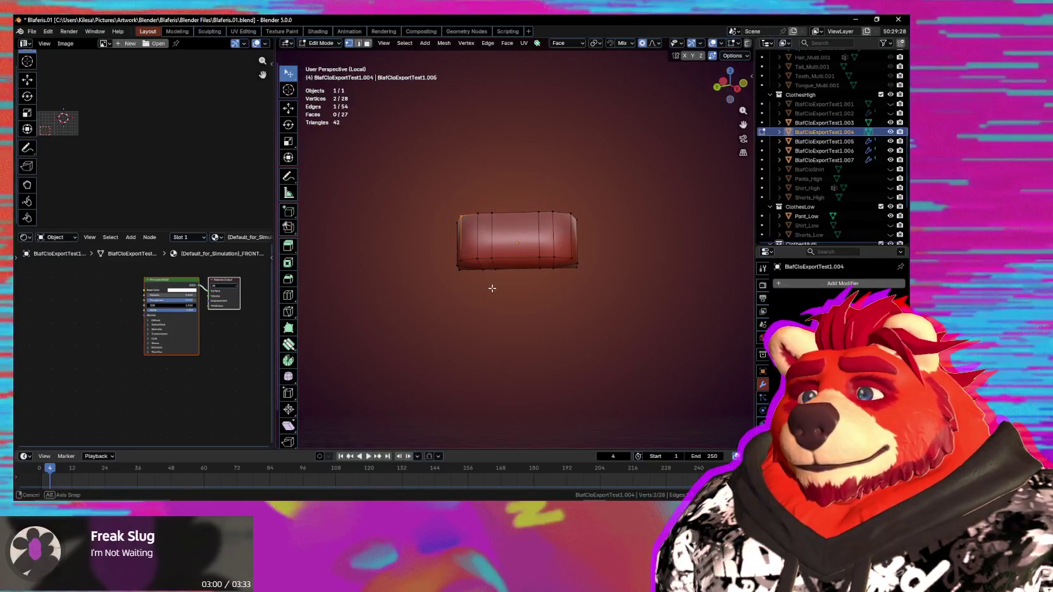
middle_click_drag(533, 334, 496, 251)
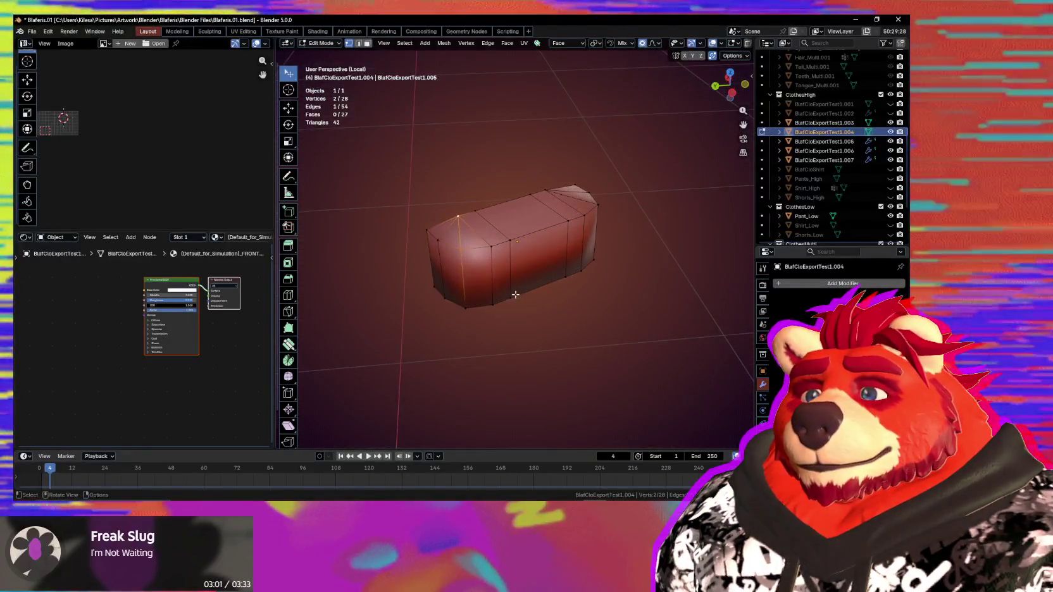
scroll(496, 251, "up", 2)
mouse_move(446, 238)
middle_mouse_down()
mouse_move(561, 246)
mouse_move(435, 245)
middle_mouse_up()
Step: Select an edge path along the top rim of the mesh
left_click(581, 242, "ctrl")
left_click(484, 250)
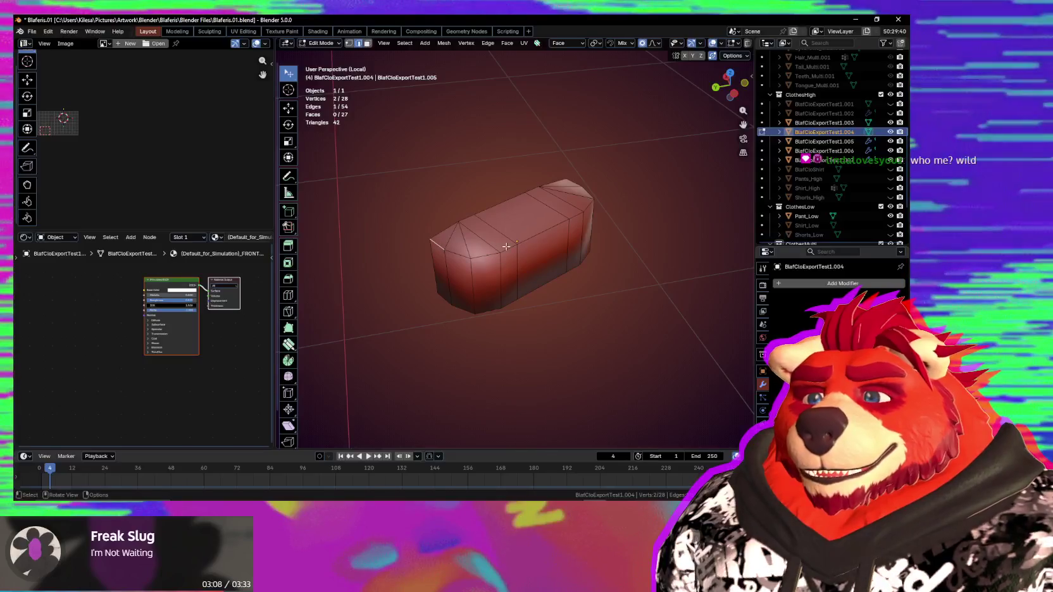
left_click(534, 236, "ctrl")
middle_click_drag(534, 236, 507, 243)
mouse_move(606, 229)
middle_mouse_down()
mouse_move(565, 199)
mouse_move(609, 260)
middle_mouse_up()
left_click(585, 208, "shift")
Step: Bevel the top rim edge loop at 0.771 m width with one segment
left_click(544, 261, "ctrl")
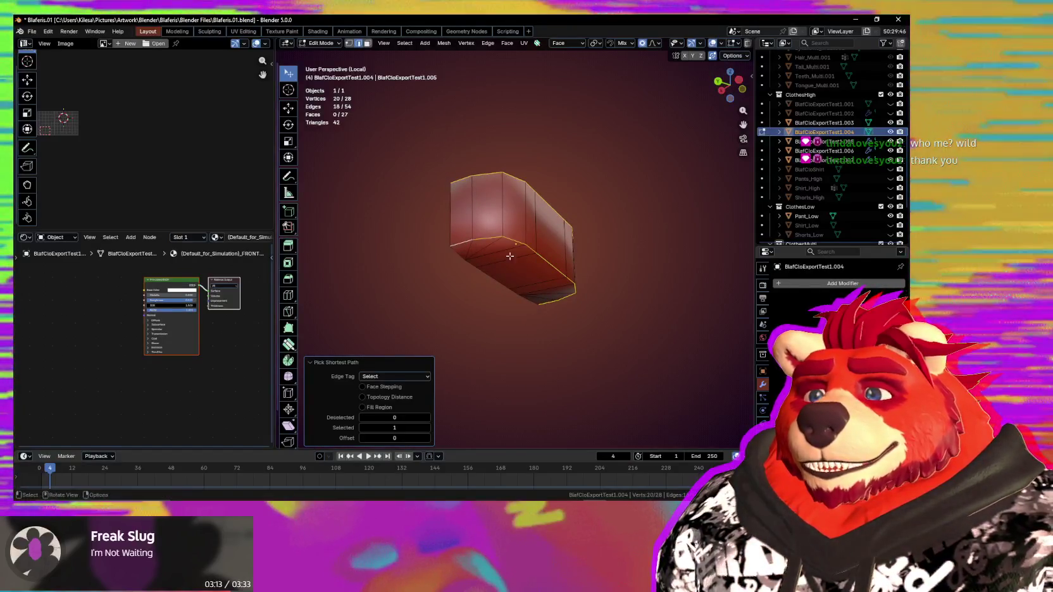
middle_click_drag(543, 260, 500, 266)
key("ctrl+b")
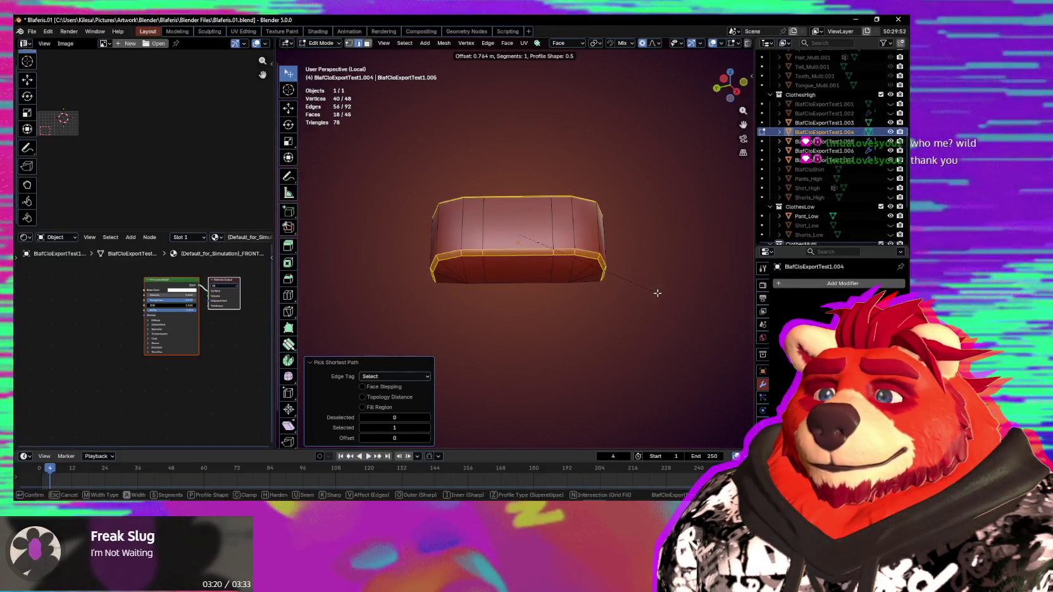
left_click(646, 294)
scroll(638, 295, "down", 1)
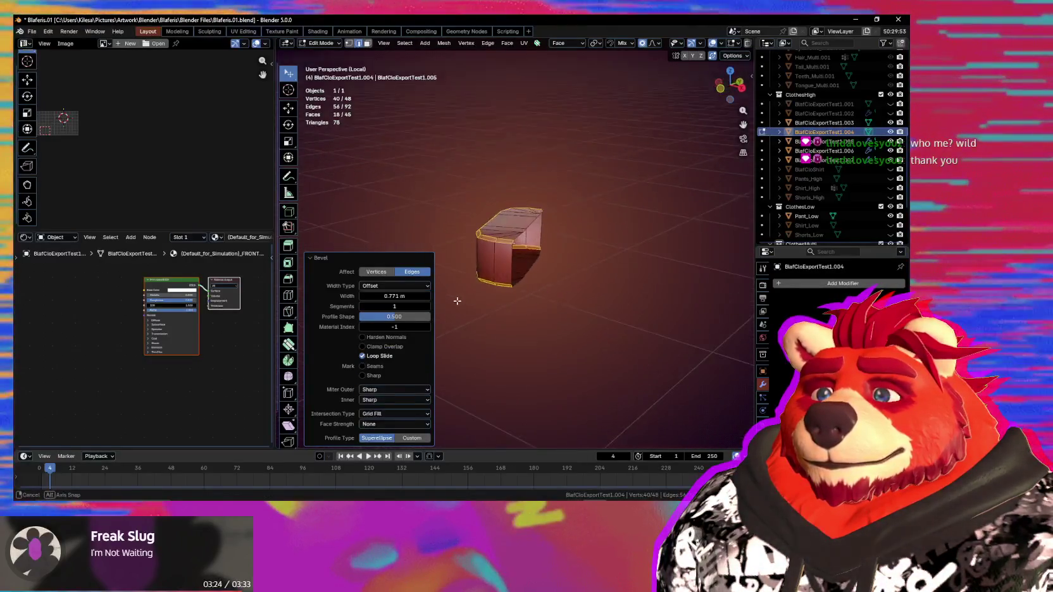
middle_click_drag(457, 301, 514, 347)
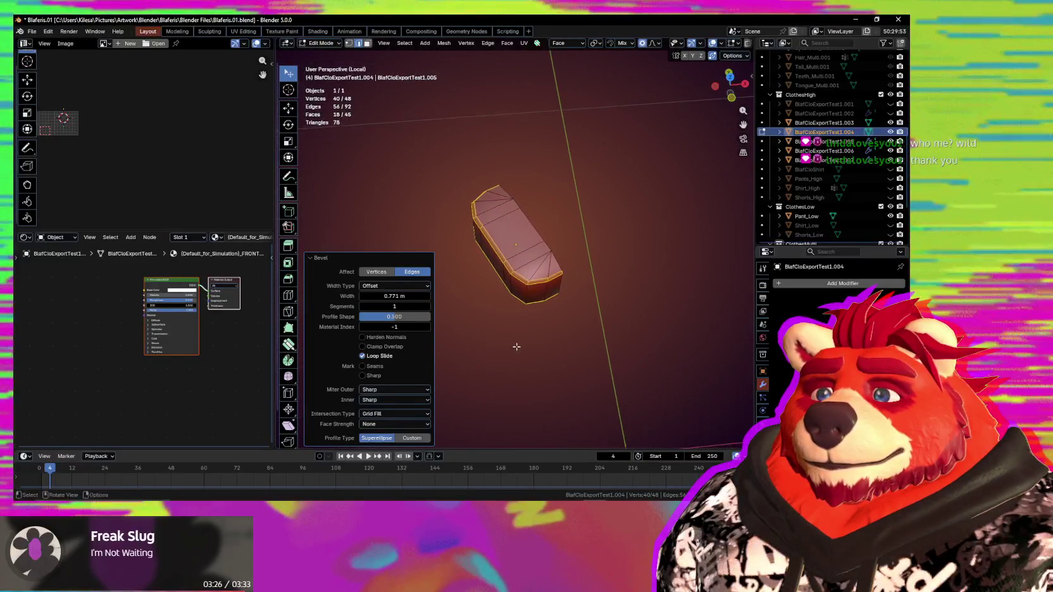
scroll(514, 347, "up", 2)
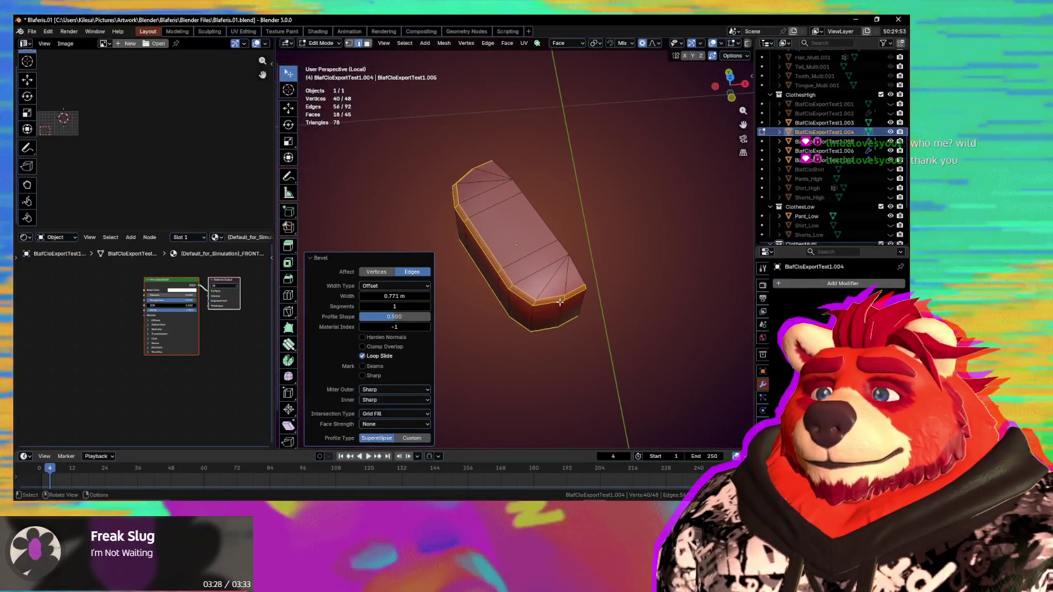
middle_click_drag(567, 293, 566, 251)
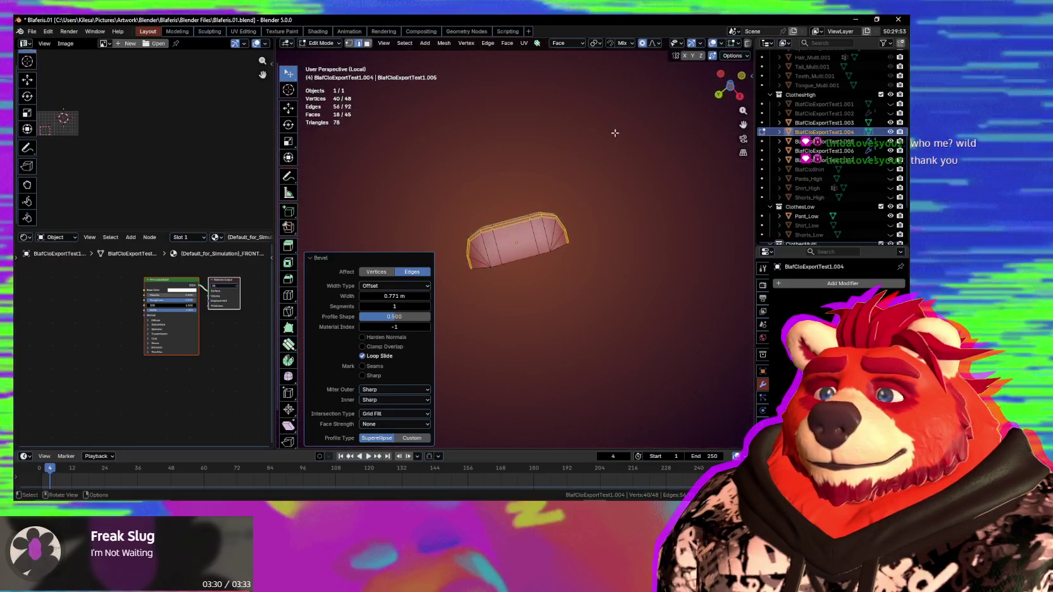
left_click(337, 260)
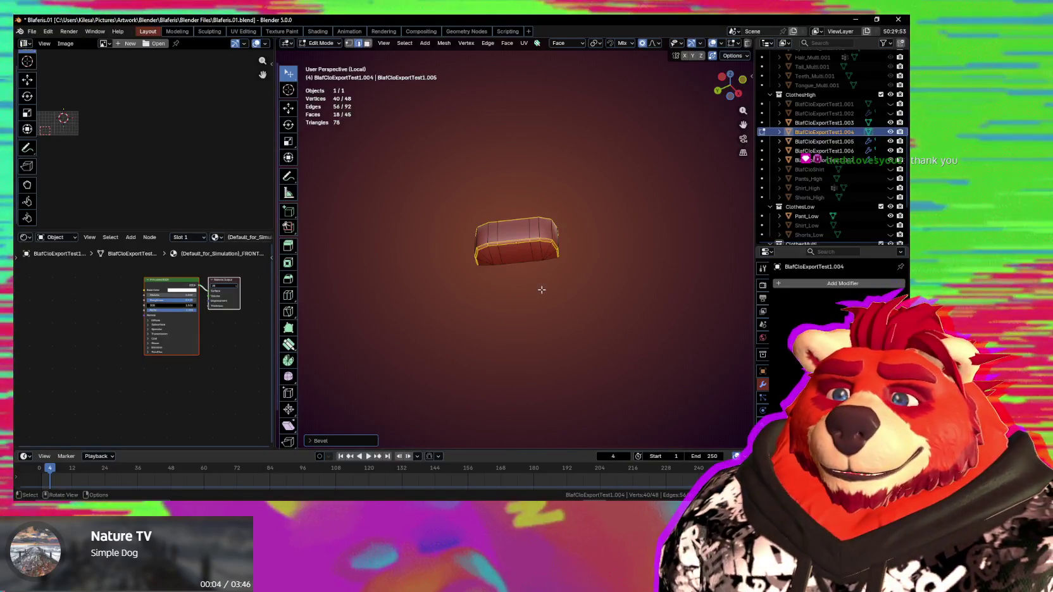
Step: Switch back into Edit Mode and add the bottom edge loop to the selection
key("Tab")
middle_click_drag(480, 251, 541, 350)
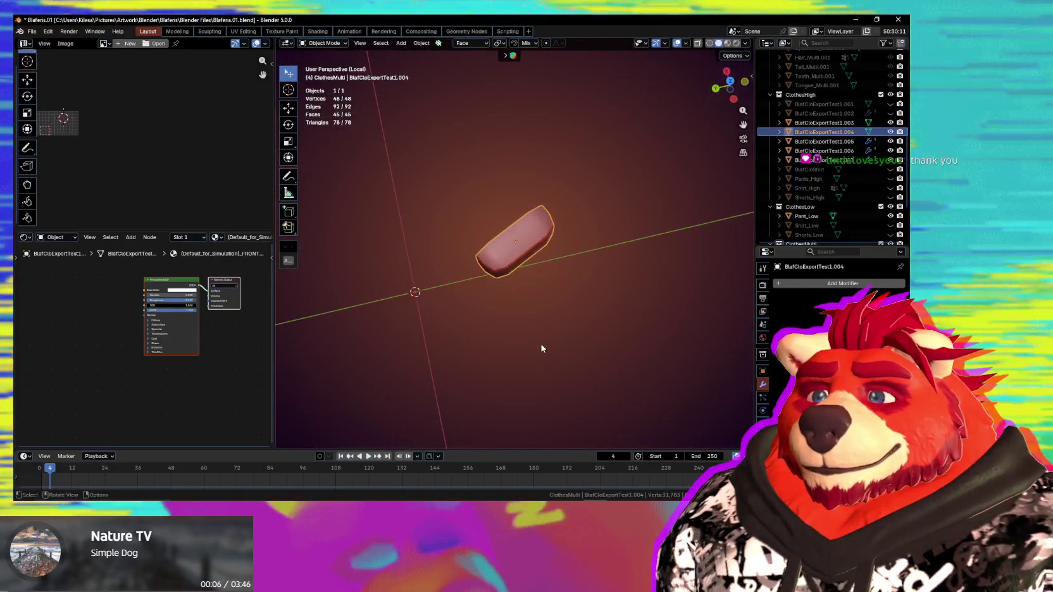
mouse_move(510, 309)
middle_mouse_down()
mouse_move(577, 248)
mouse_move(496, 270)
mouse_move(403, 239)
middle_mouse_up()
key("Tab")
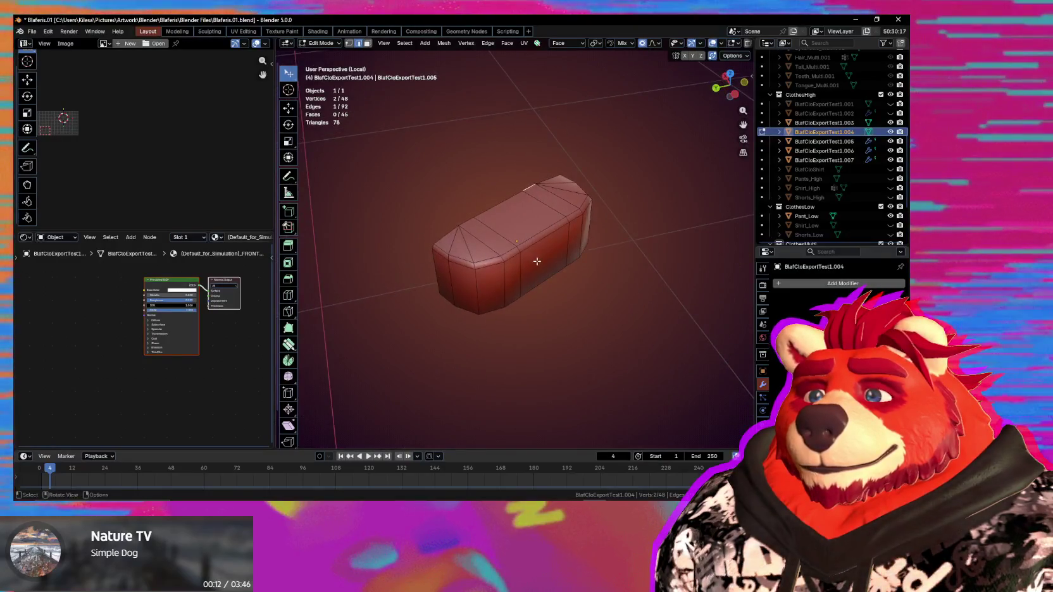
middle_click_drag(536, 262, 502, 258)
mouse_move(493, 209)
middle_mouse_down()
mouse_move(595, 238)
mouse_move(527, 250)
mouse_move(553, 265)
middle_mouse_up()
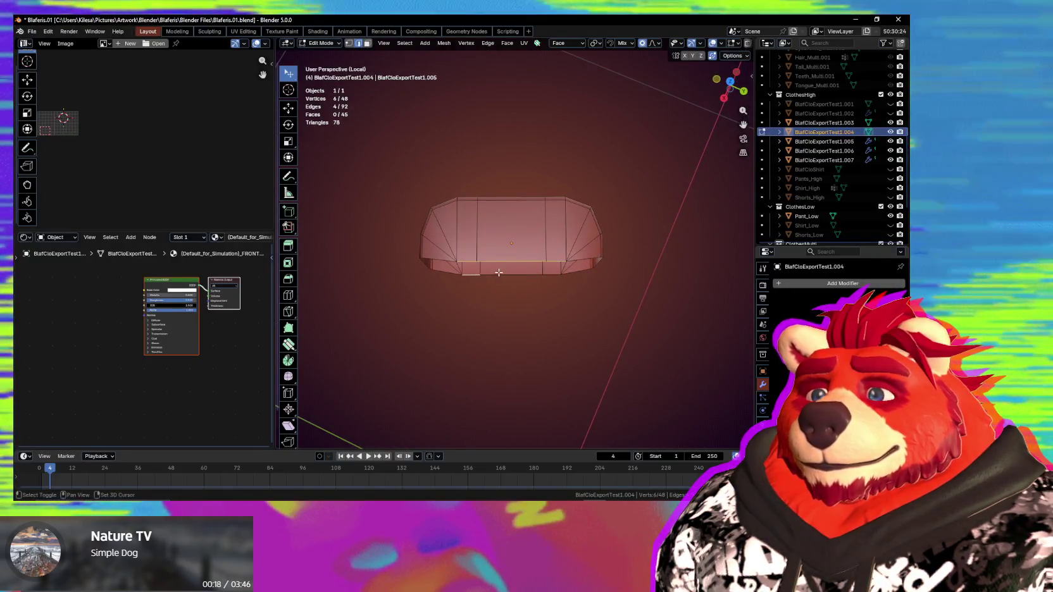
left_click(554, 279, "alt+shift")
middle_click_drag(553, 281, 559, 296)
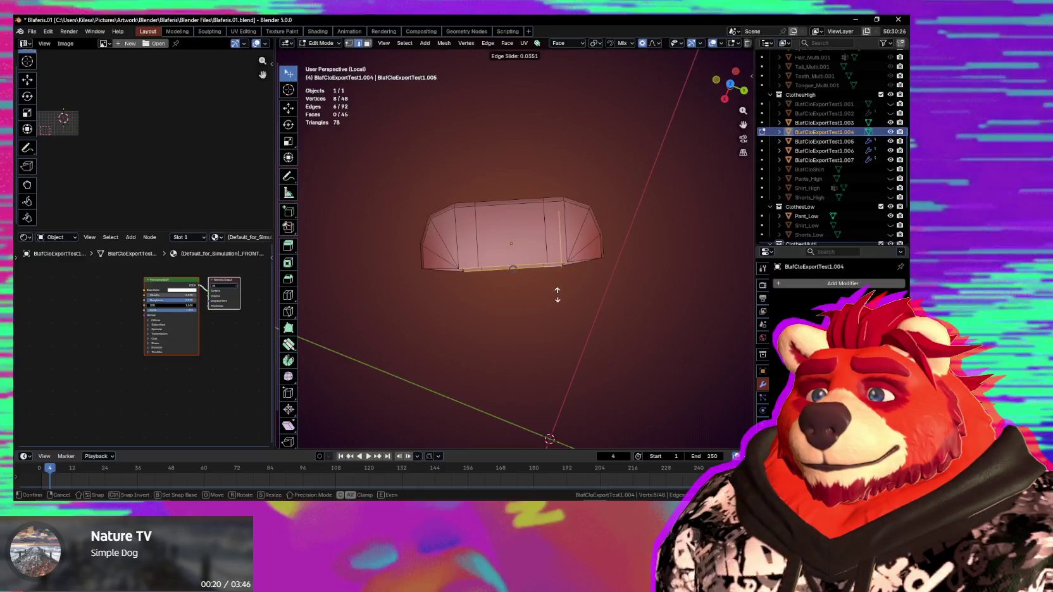
mouse_move(555, 294)
middle_mouse_down()
mouse_move(552, 269)
mouse_move(536, 334)
mouse_move(500, 298)
mouse_move(529, 169)
mouse_move(534, 299)
mouse_move(561, 328)
middle_mouse_up()
Step: Exit Local View and return to Object Mode to see the strap inside the ring
key("KP_Divide")
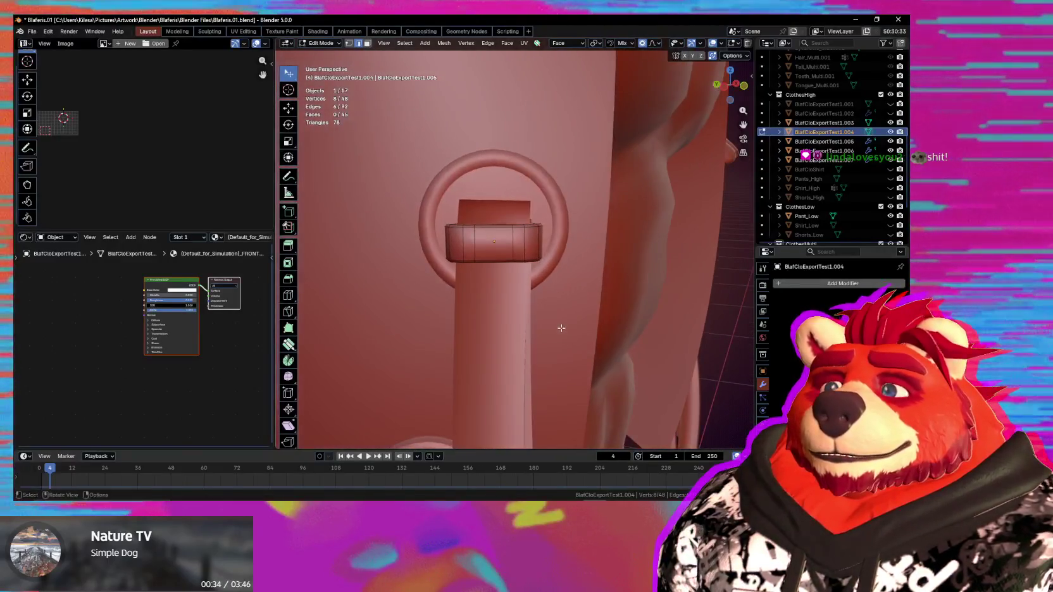
key("Tab")
mouse_move(626, 323)
middle_mouse_down()
mouse_move(586, 331)
mouse_move(528, 272)
mouse_move(557, 273)
middle_mouse_up()
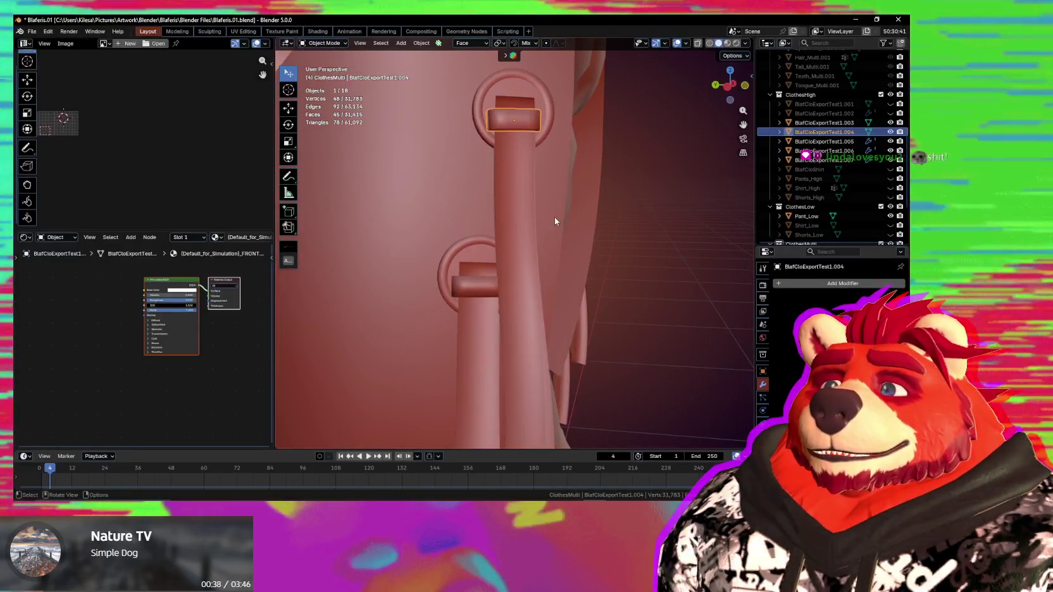
Step: Recalculate the buckle band's normals in Edit Mode
key("Tab")
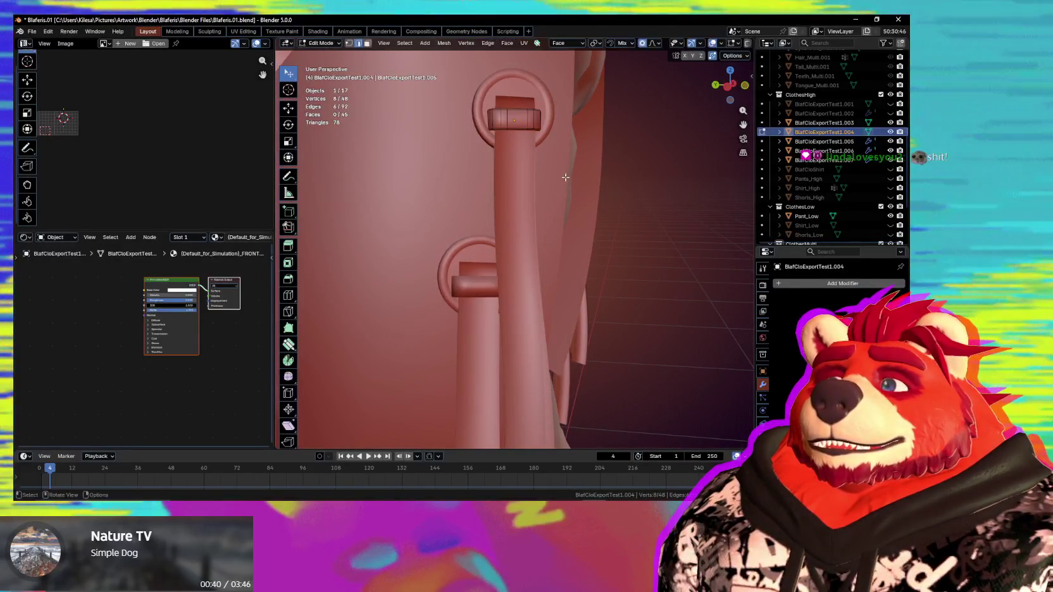
key("shift+n")
key("Tab")
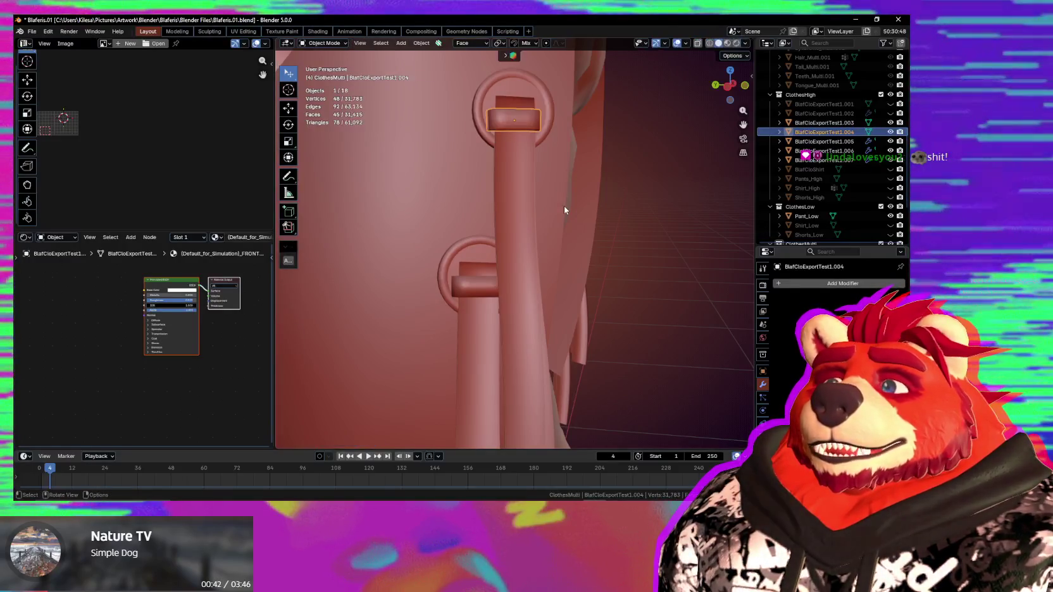
Step: Link Object Data between the upper and lower buckle bands so they share one mesh
left_click(483, 288)
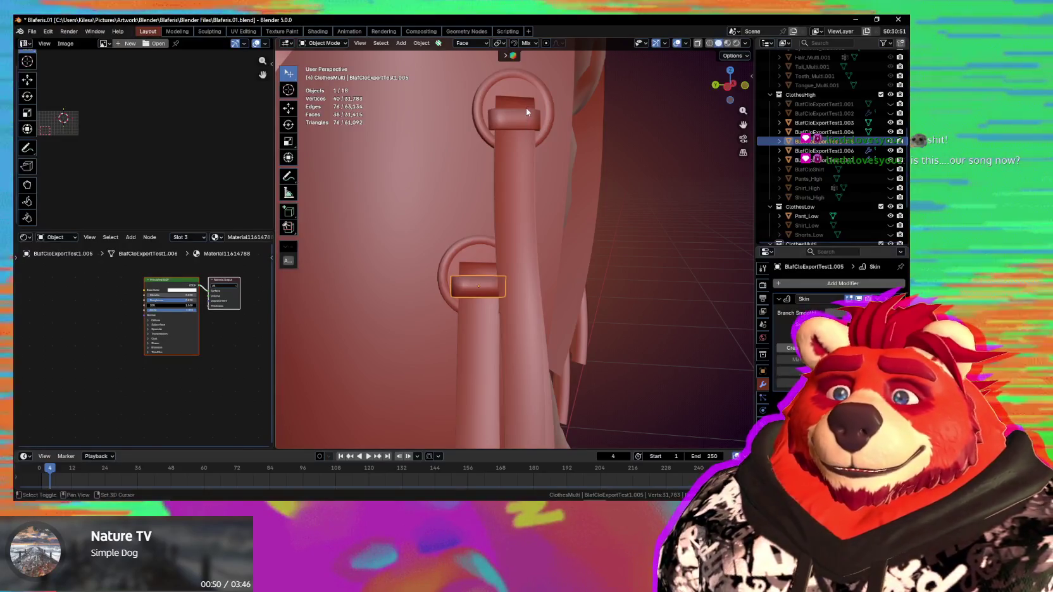
left_click(526, 120, "shift")
mouse_move(519, 254)
middle_mouse_down()
mouse_move(535, 254)
mouse_move(473, 286)
mouse_move(514, 263)
middle_mouse_up()
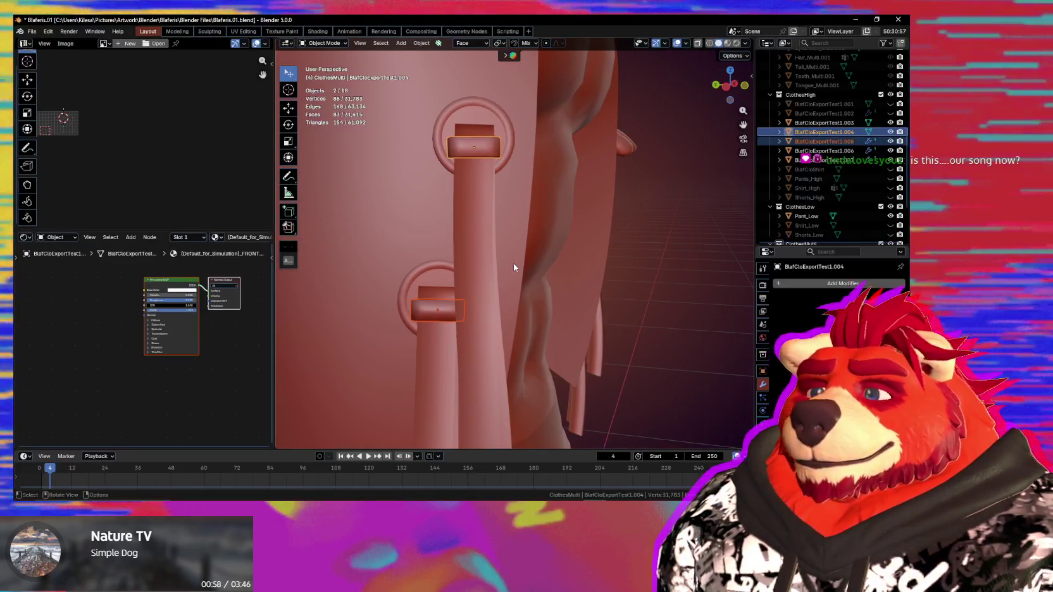
left_click(443, 310, "shift")
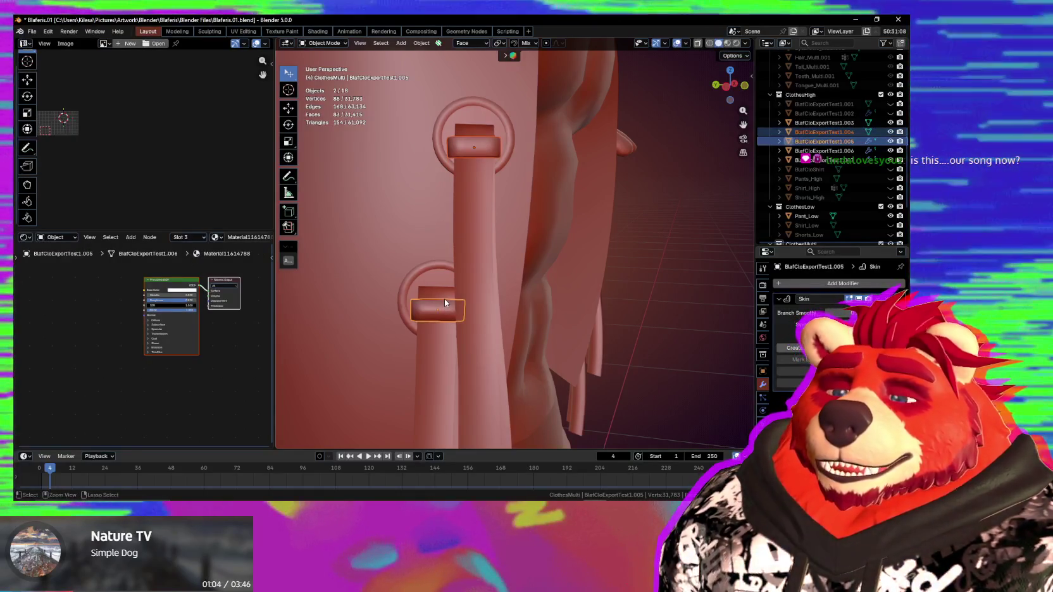
key("ctrl+l")
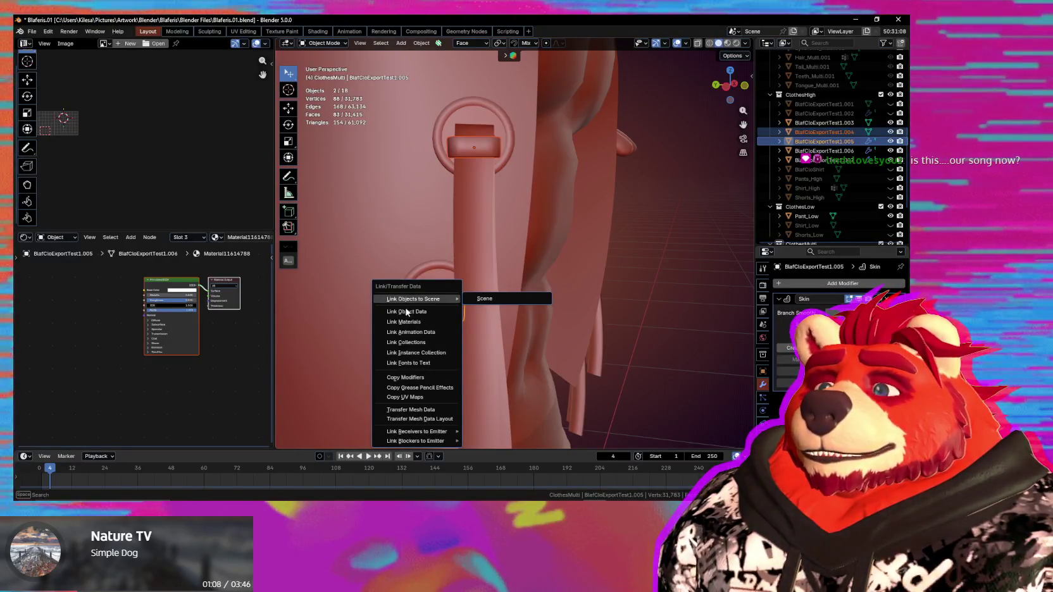
left_click(422, 311)
mouse_move(474, 308)
middle_mouse_down()
mouse_move(545, 299)
mouse_move(500, 283)
middle_mouse_up()
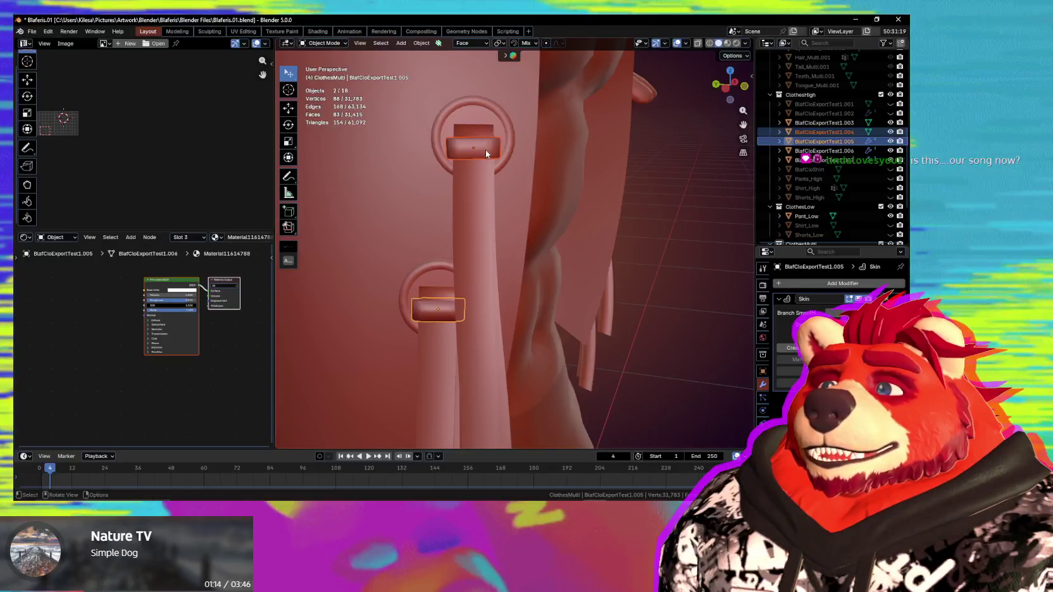
left_click(486, 149, "shift")
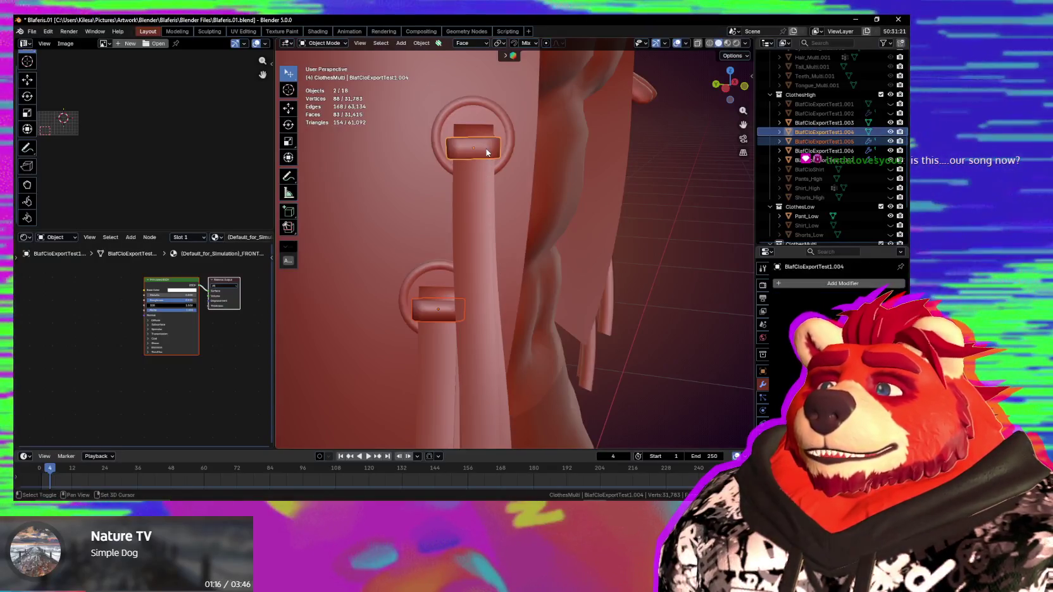
key("ctrl+l")
left_click(523, 252)
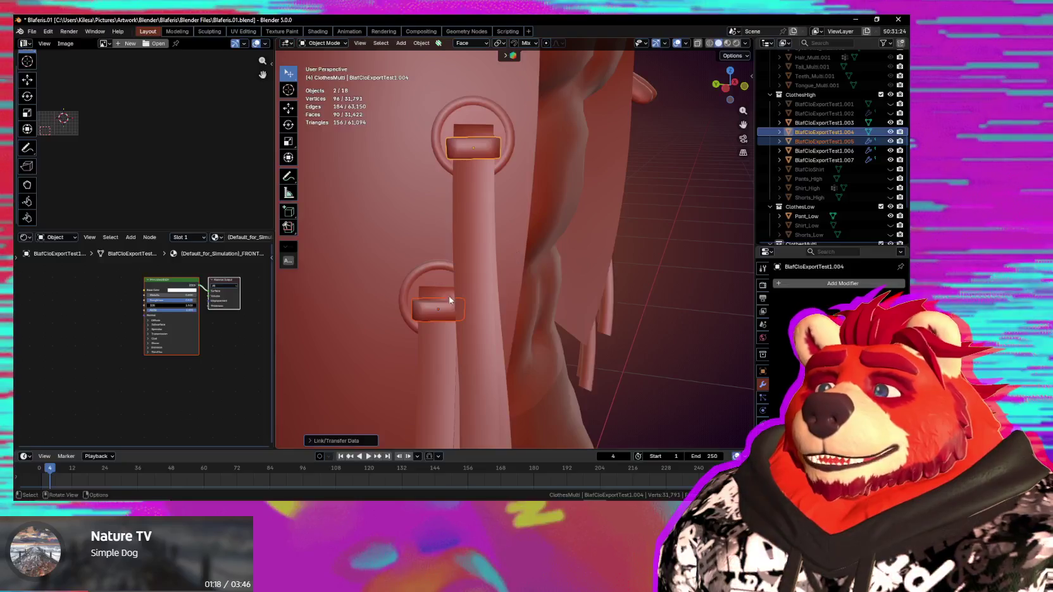
Step: Check the lower band's shared mesh in Edit Mode, then reselect the upper band
left_click(460, 314)
key("Tab")
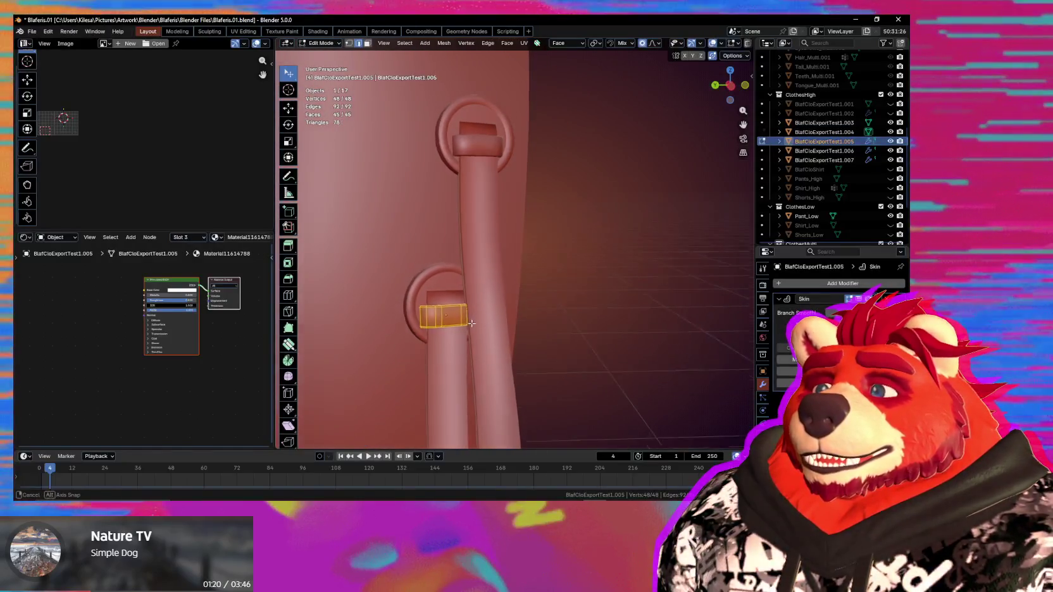
middle_click_drag(472, 323, 475, 320)
scroll(481, 316, "up", 1)
scroll(491, 316, "up", 2)
scroll(500, 317, "up", 2)
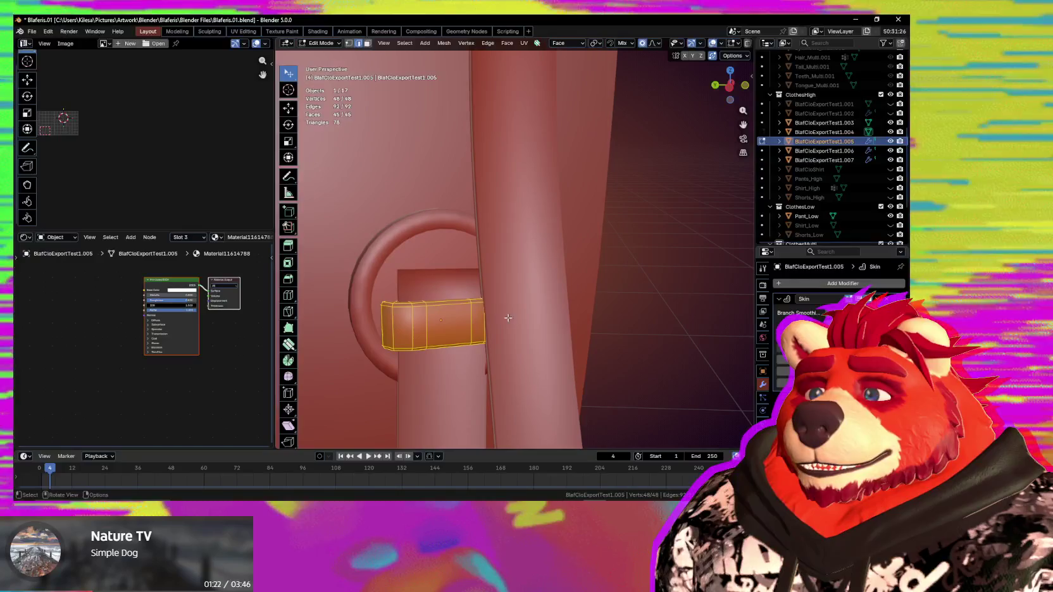
scroll(545, 299, "down", 4)
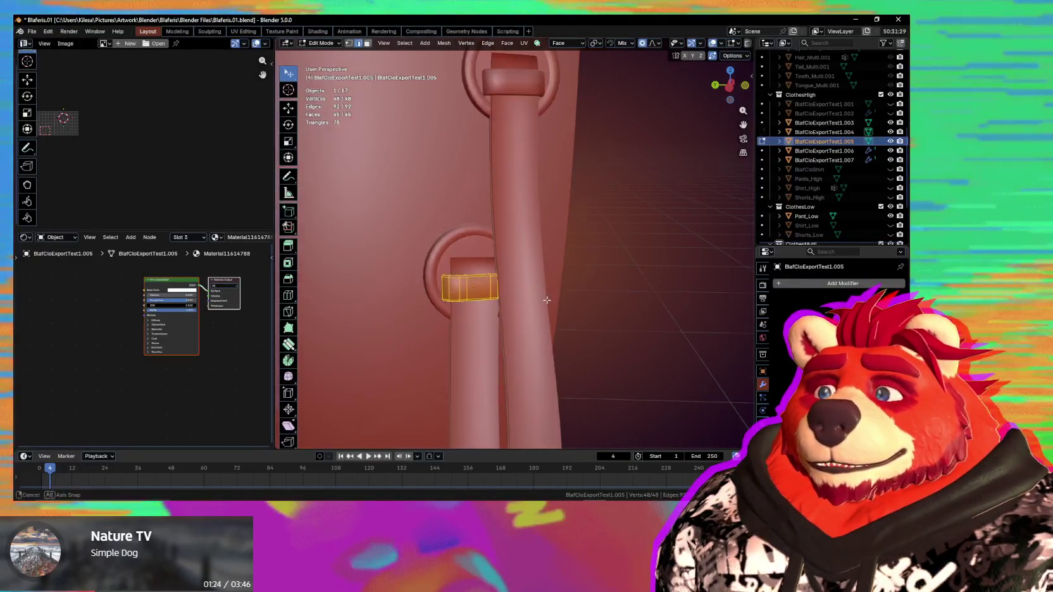
scroll(538, 299, "down", 3)
key("Tab")
left_click(525, 154)
mouse_move(525, 155)
middle_mouse_down()
mouse_move(578, 254)
mouse_move(543, 247)
mouse_move(663, 280)
mouse_move(531, 223)
mouse_move(542, 223)
middle_mouse_up()
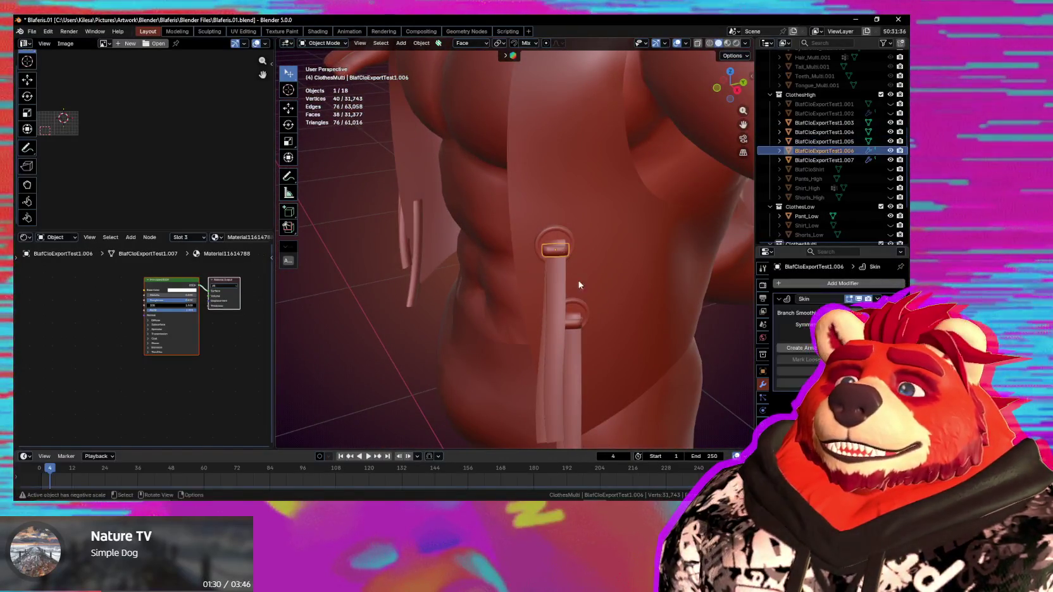
Step: Link the shared band mesh to the second strap's bands, undoing an accidental Skin modifier removal
left_click(577, 323, "shift")
key("ctrl+x")
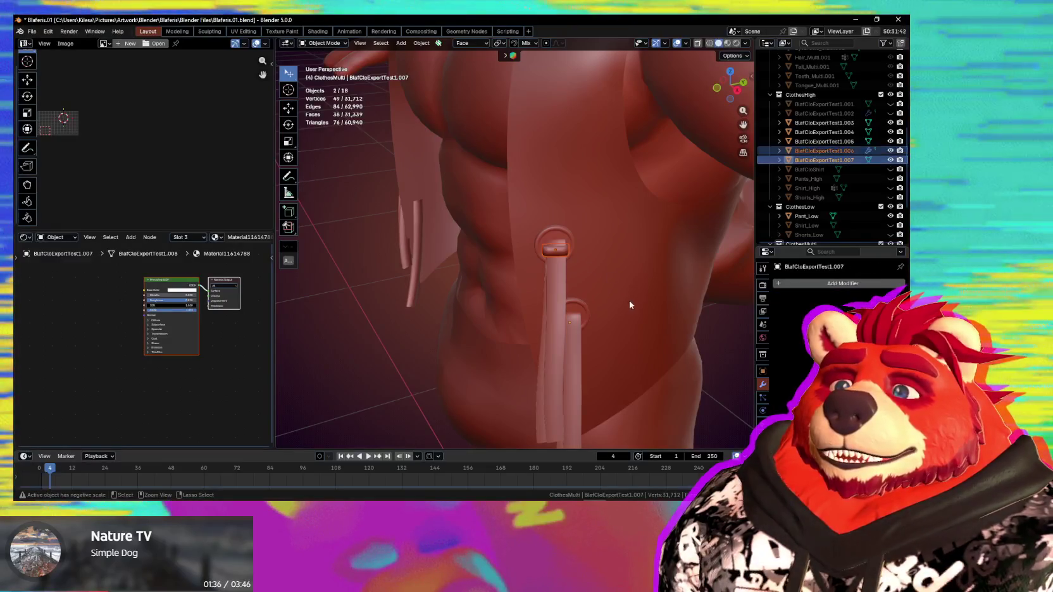
key("ctrl+z")
mouse_move(605, 301)
middle_mouse_down()
mouse_move(653, 292)
mouse_move(649, 281)
middle_mouse_up()
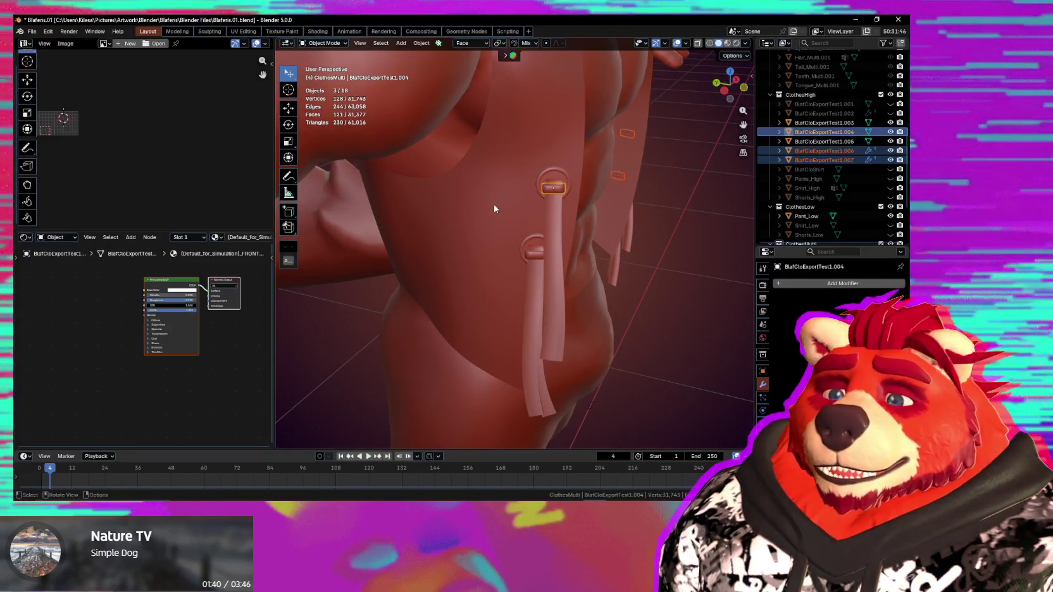
key("ctrl+l")
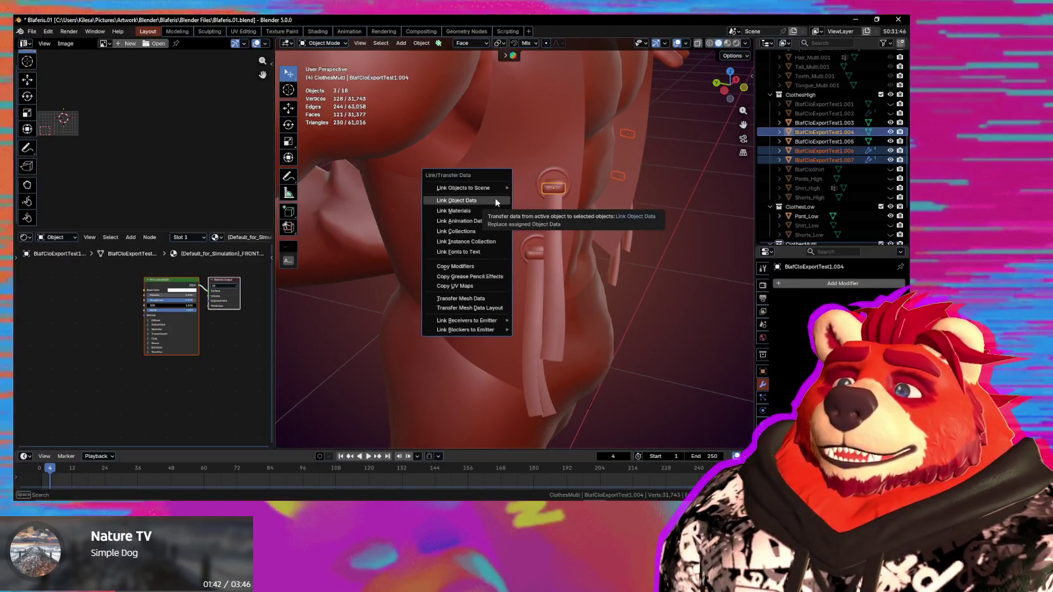
left_click(497, 202)
Step: Select the second strap's upper and lower bands to verify they share the mesh
mouse_move(495, 204)
middle_mouse_down()
mouse_move(453, 214)
mouse_move(563, 216)
middle_mouse_up()
scroll(563, 216, "up", 3)
left_click(562, 212)
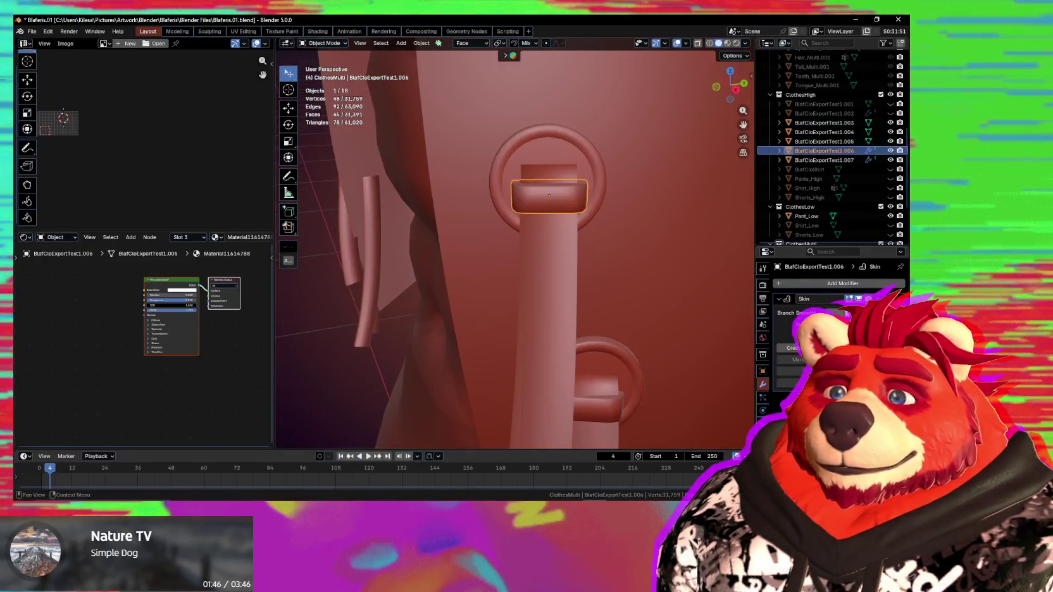
left_click(616, 411)
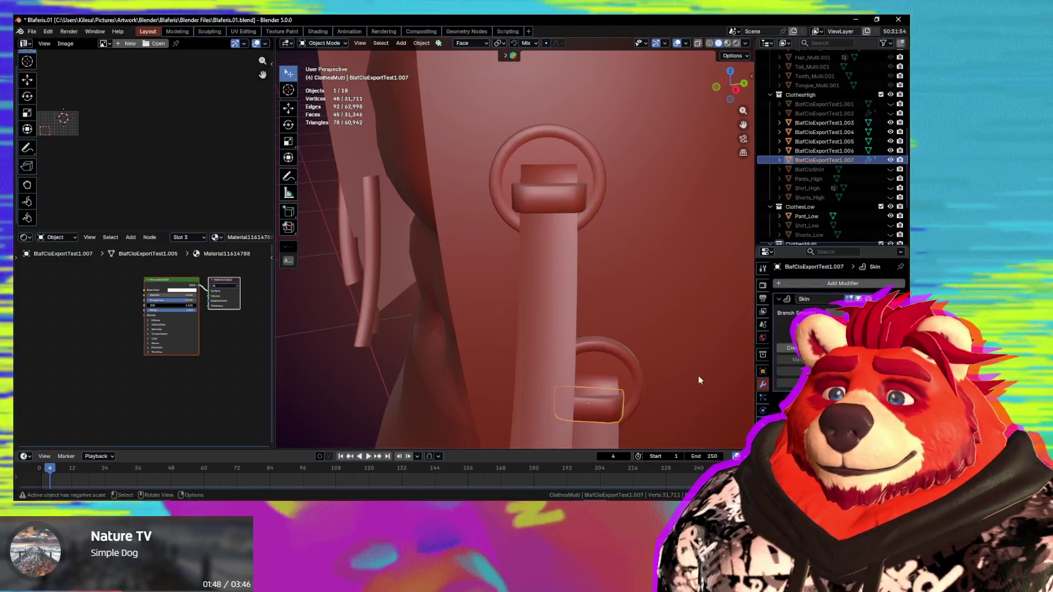
scroll(605, 270, "down", 3)
scroll(637, 406, "down", 2)
mouse_move(638, 406)
middle_mouse_down()
mouse_move(541, 350)
mouse_move(613, 288)
mouse_move(502, 191)
middle_mouse_up()
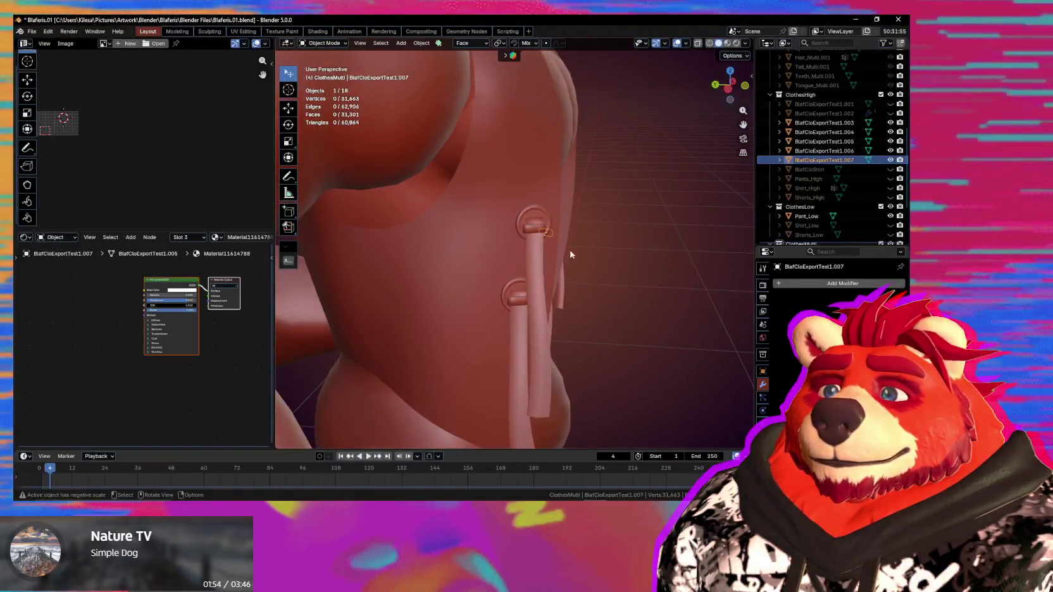
scroll(507, 209, "up", 3)
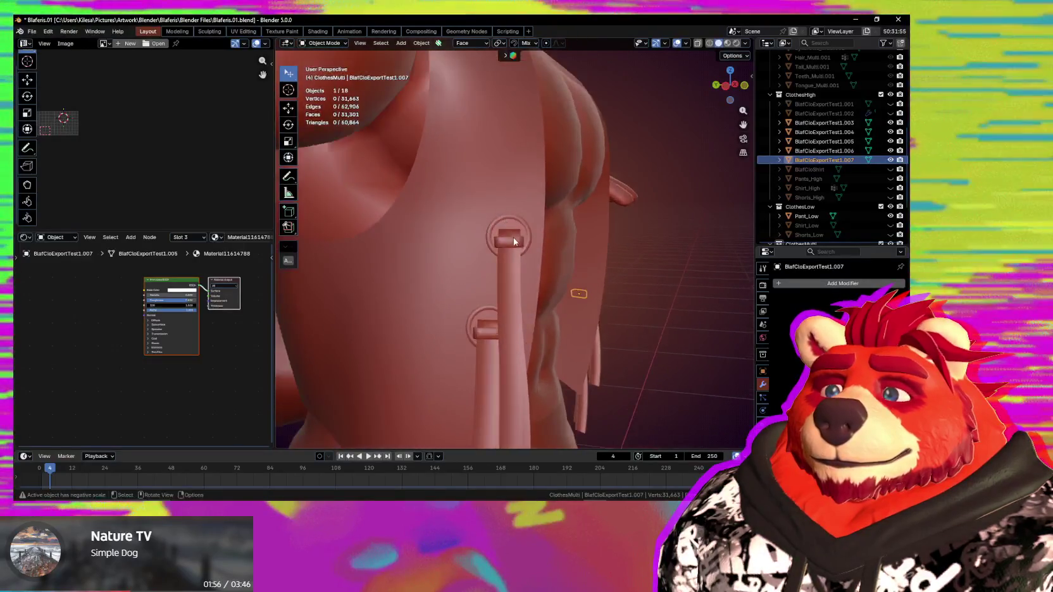
scroll(512, 236, "up", 3)
scroll(513, 251, "up", 1)
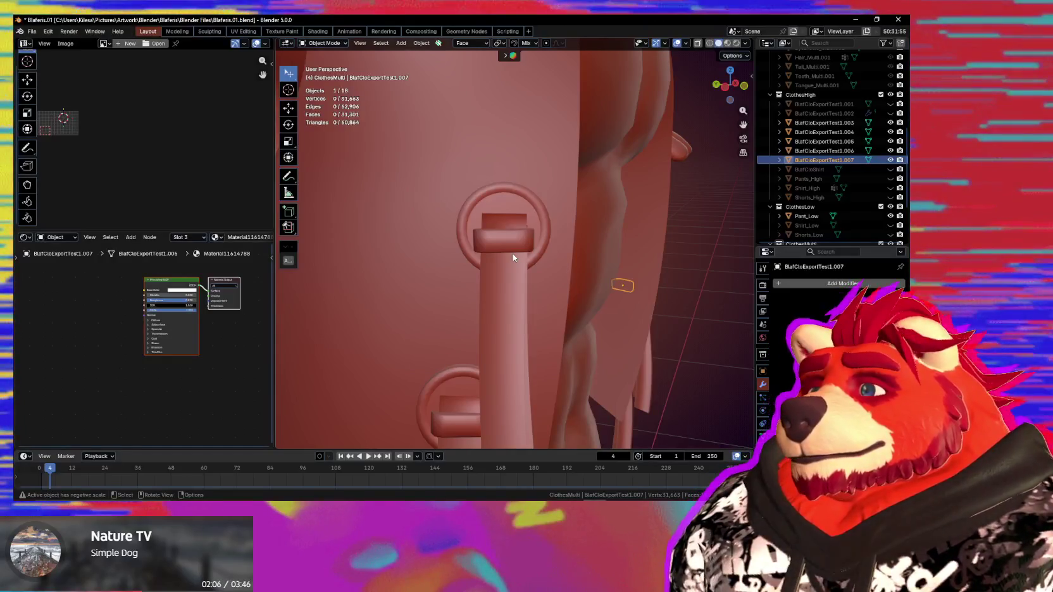
mouse_move(512, 253)
middle_mouse_down()
mouse_move(533, 274)
mouse_move(530, 296)
mouse_move(563, 306)
mouse_move(552, 305)
middle_mouse_up()
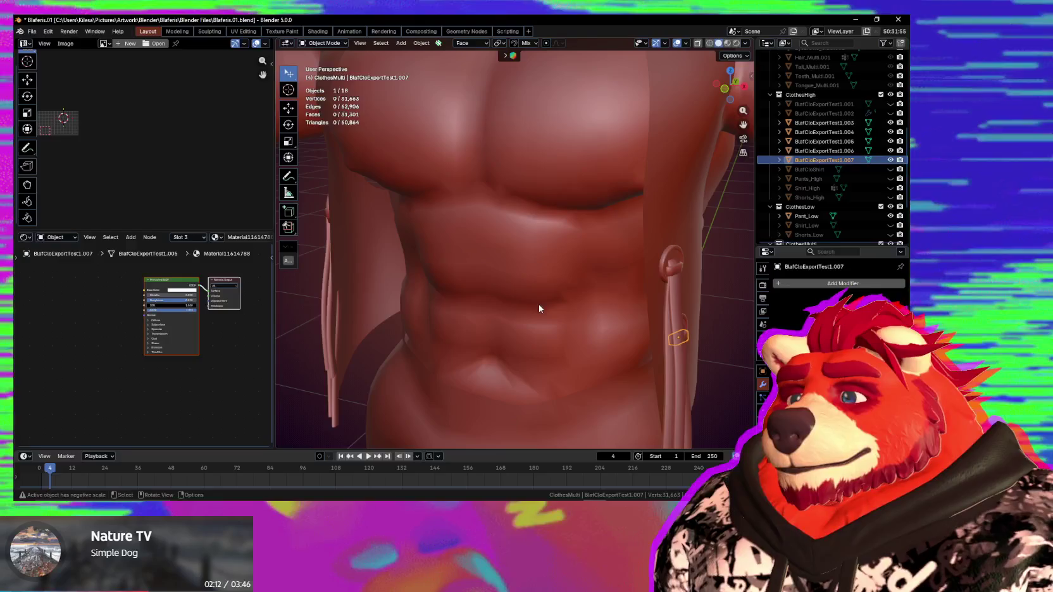
scroll(539, 308, "down", 4)
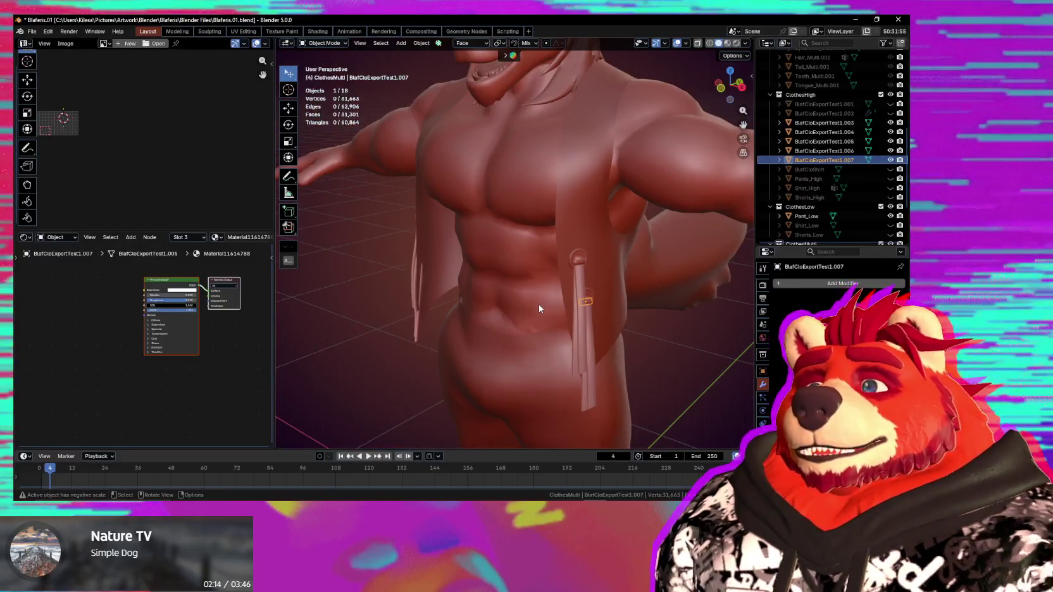
scroll(557, 293, "down", 2)
middle_click_drag(558, 293, 584, 298)
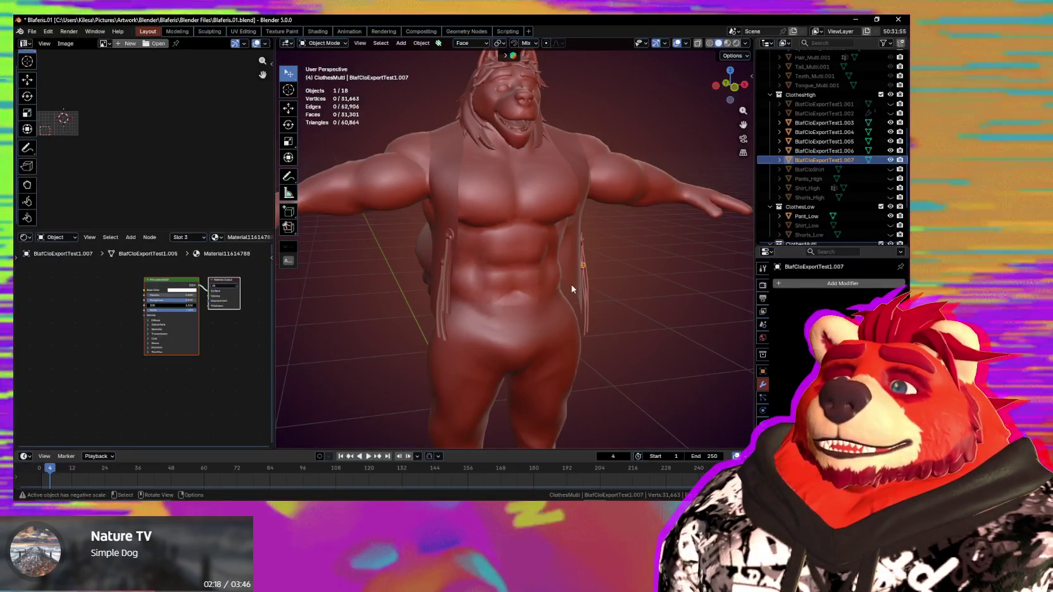
mouse_move(571, 291)
middle_mouse_down()
mouse_move(563, 302)
mouse_move(545, 259)
mouse_move(580, 259)
mouse_move(519, 293)
mouse_move(453, 236)
mouse_move(414, 237)
middle_mouse_up()
middle_click_drag(525, 248, 562, 243)
mouse_move(419, 207)
middle_mouse_down()
mouse_move(444, 202)
mouse_move(500, 246)
middle_mouse_up()
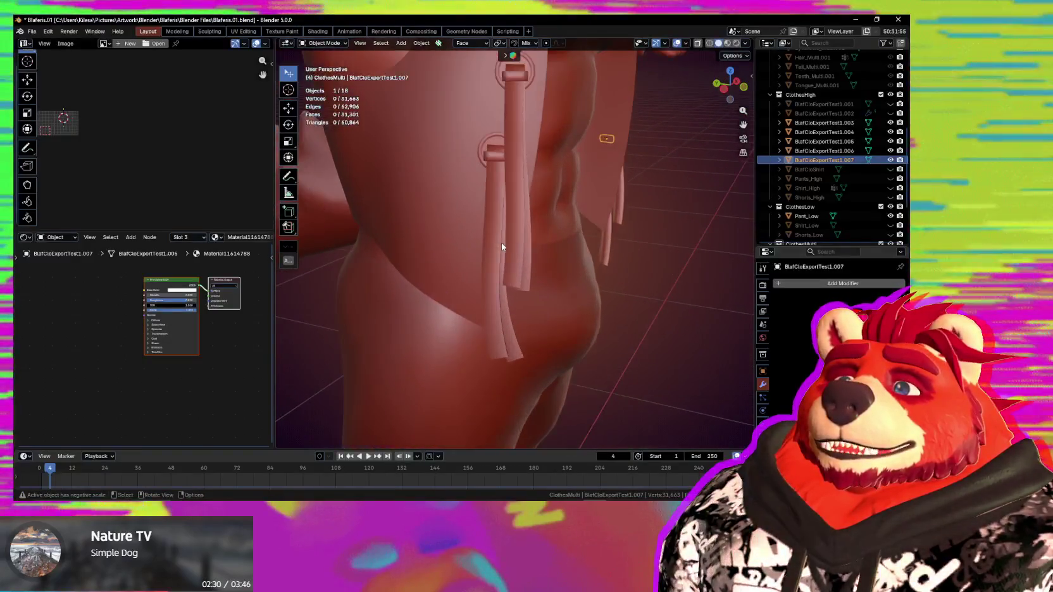
Step: Set the hip strap curves to Display Wire from the Q quick favourites menu
left_click(517, 236, "shift")
key("q")
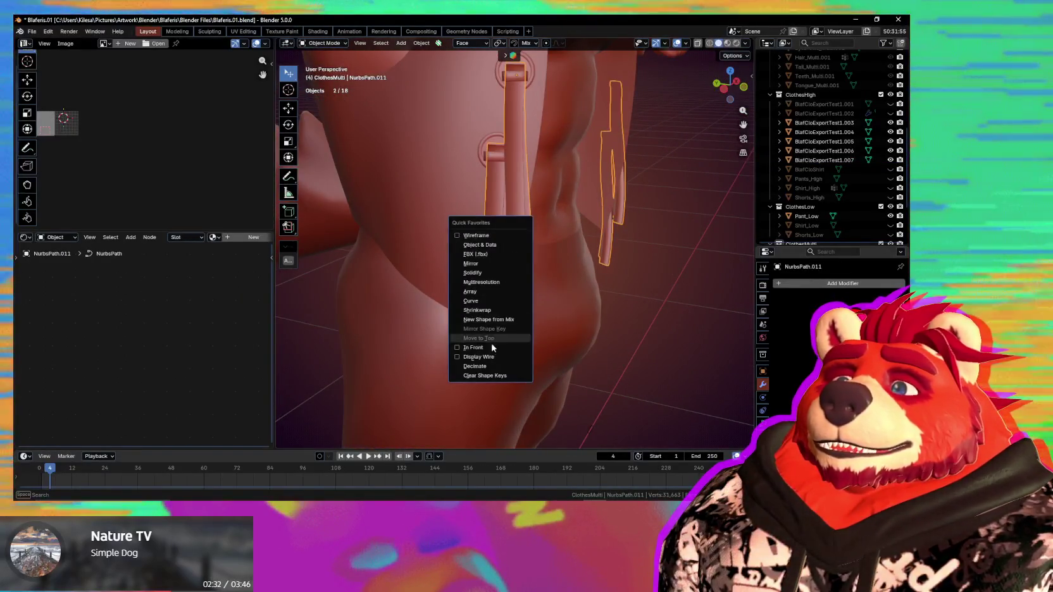
left_click(492, 357)
Step: Convert the strap curves to a mesh of 680 vertices and 640 faces
mouse_move(545, 300)
middle_mouse_down()
mouse_move(579, 275)
mouse_move(586, 372)
mouse_move(563, 305)
mouse_move(559, 329)
mouse_move(570, 335)
middle_mouse_up()
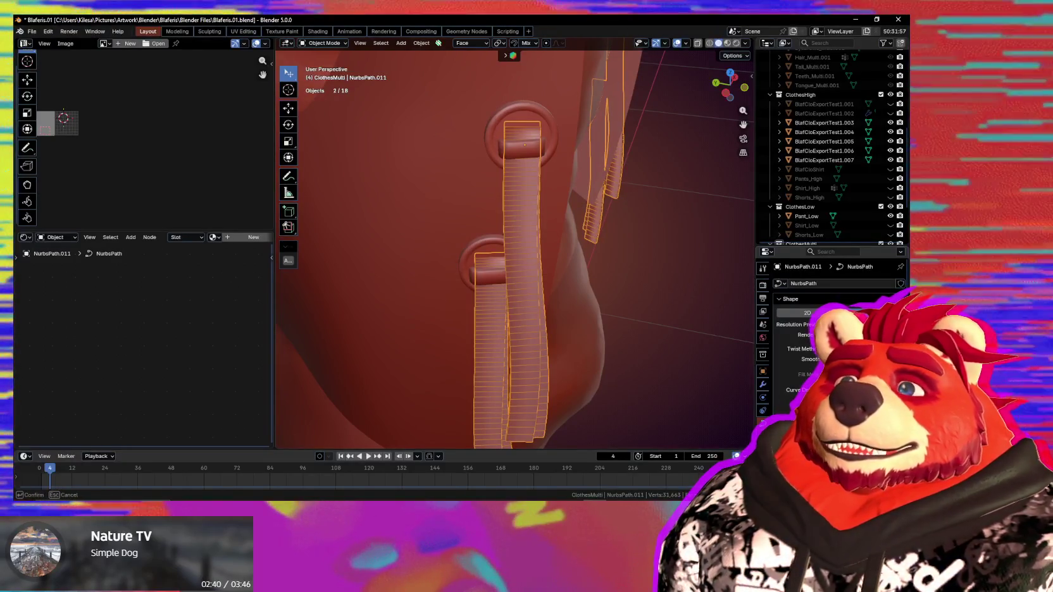
mouse_move(570, 334)
middle_mouse_down()
mouse_move(660, 321)
mouse_move(615, 296)
mouse_move(683, 315)
mouse_move(480, 282)
mouse_move(606, 300)
mouse_move(590, 334)
mouse_move(558, 329)
mouse_move(615, 256)
mouse_move(630, 212)
middle_mouse_up()
scroll(590, 334, "up", 2)
mouse_move(631, 210)
middle_mouse_down()
mouse_move(586, 277)
mouse_move(542, 255)
mouse_move(606, 296)
mouse_move(606, 249)
mouse_move(586, 318)
mouse_move(462, 248)
mouse_move(484, 231)
mouse_move(496, 244)
middle_mouse_up()
right_click(420, 228)
left_click(476, 226)
Step: Select only the converted strap mesh NurbsPath.011
key("Tab")
key("Tab")
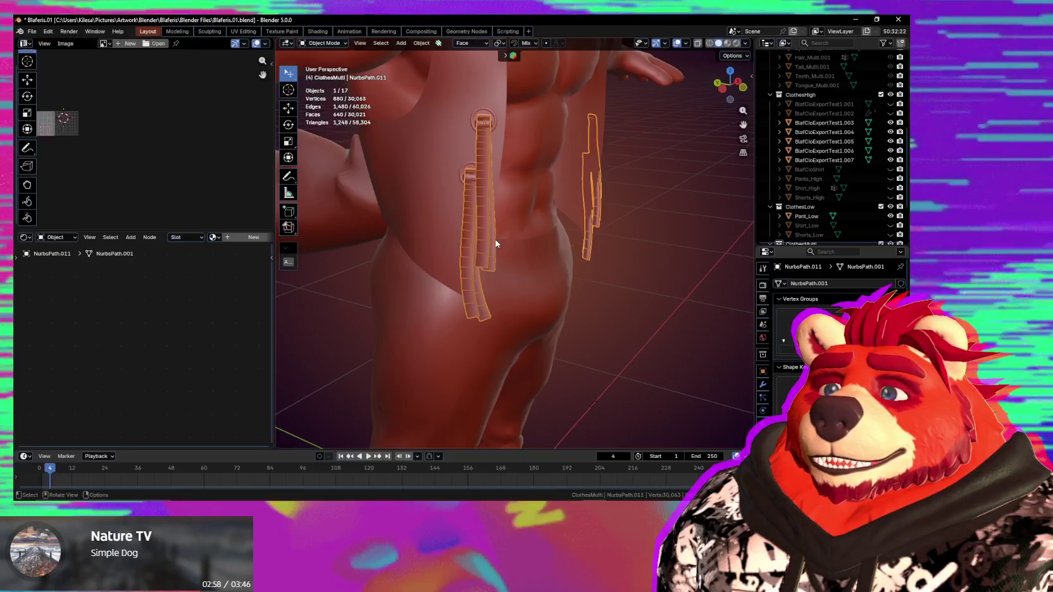
key("shift+g")
left_click(497, 254)
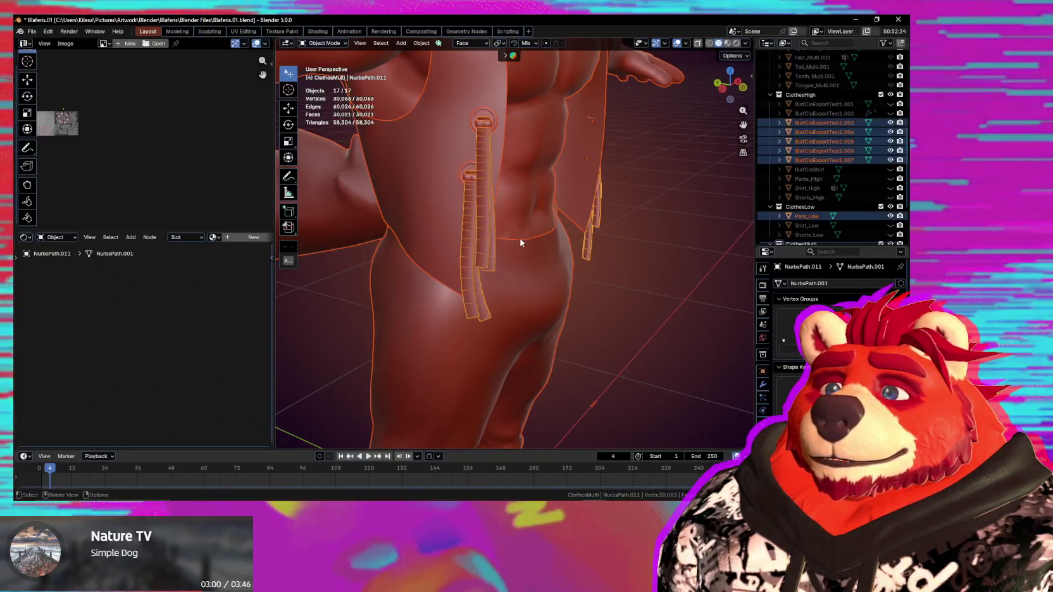
left_click(491, 238)
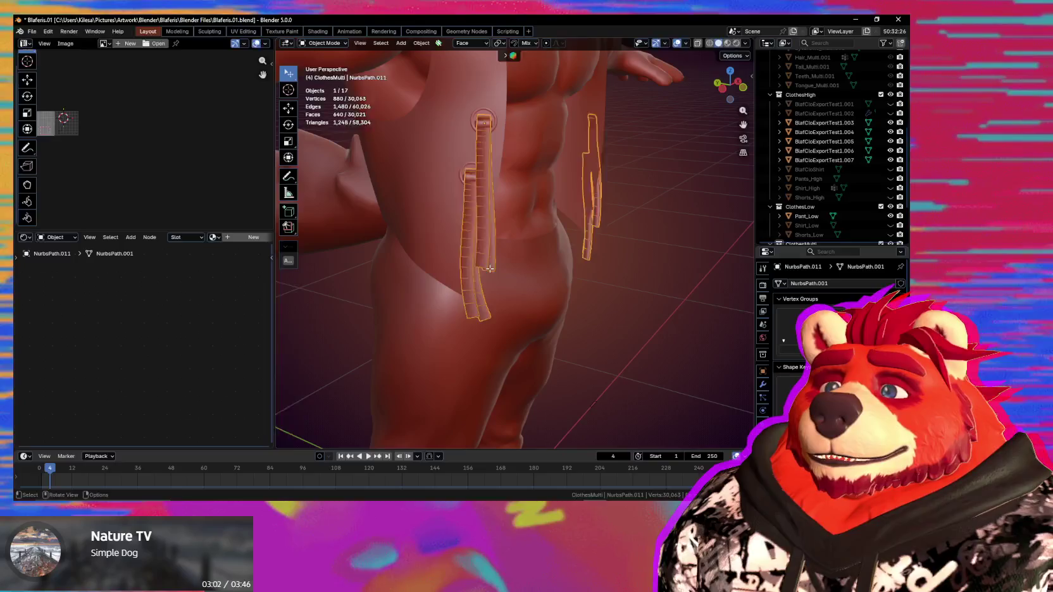
Step: Select all of the strap geometry in Edit Mode and merge its vertices
key("Tab")
key("a")
key("m")
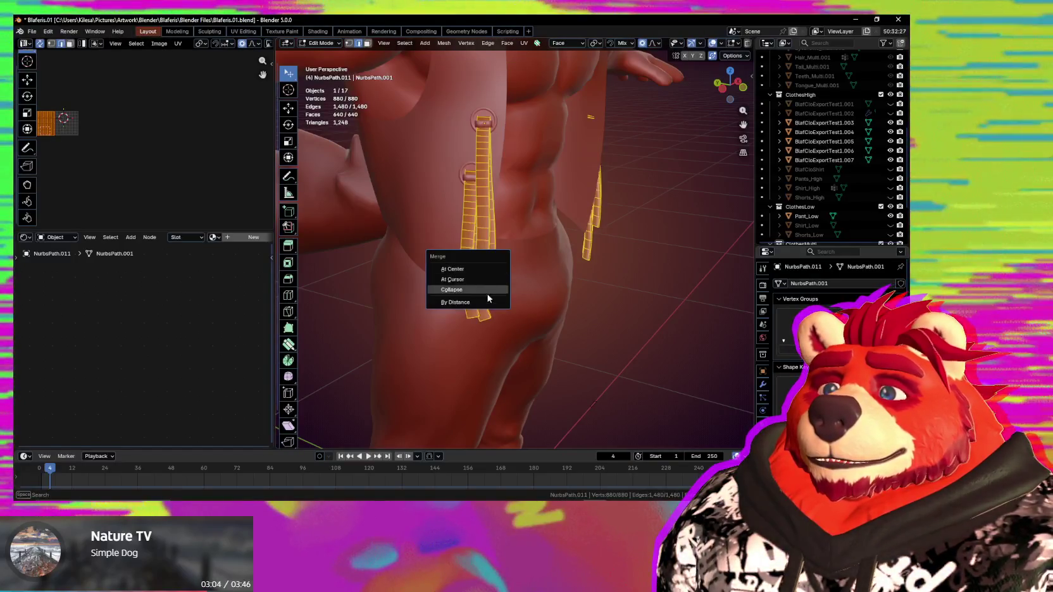
mouse_move(486, 301)
middle_mouse_down()
mouse_move(493, 269)
mouse_move(422, 284)
mouse_move(460, 268)
mouse_move(547, 271)
middle_mouse_up()
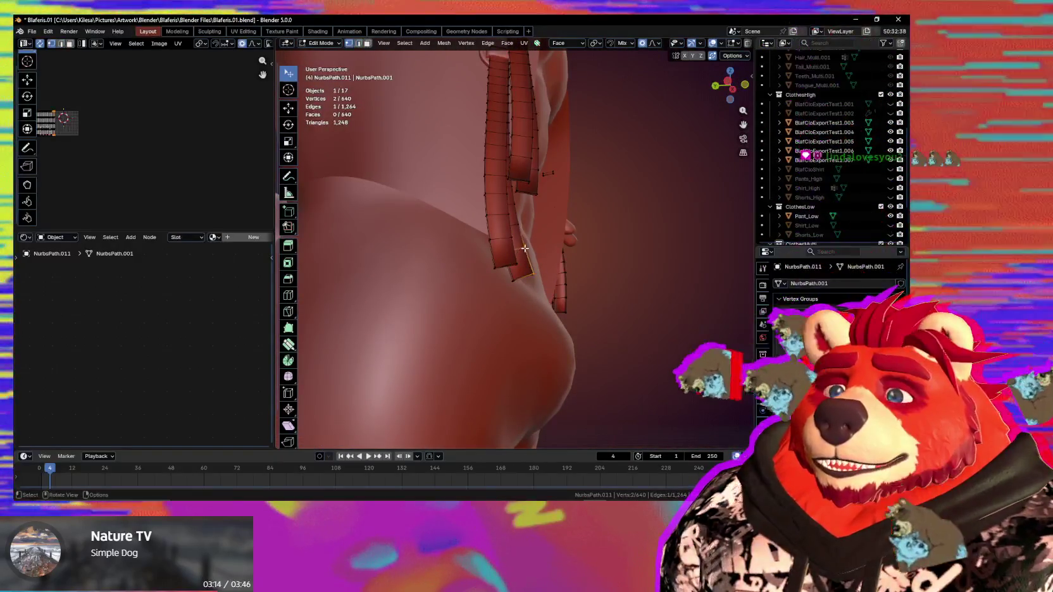
Step: Select the three hanging strips with L, check them from the front, and return to Object Mode
key("ctrl+l")
key("l")
mouse_move(521, 156)
middle_mouse_down()
mouse_move(464, 279)
mouse_move(493, 272)
middle_mouse_up()
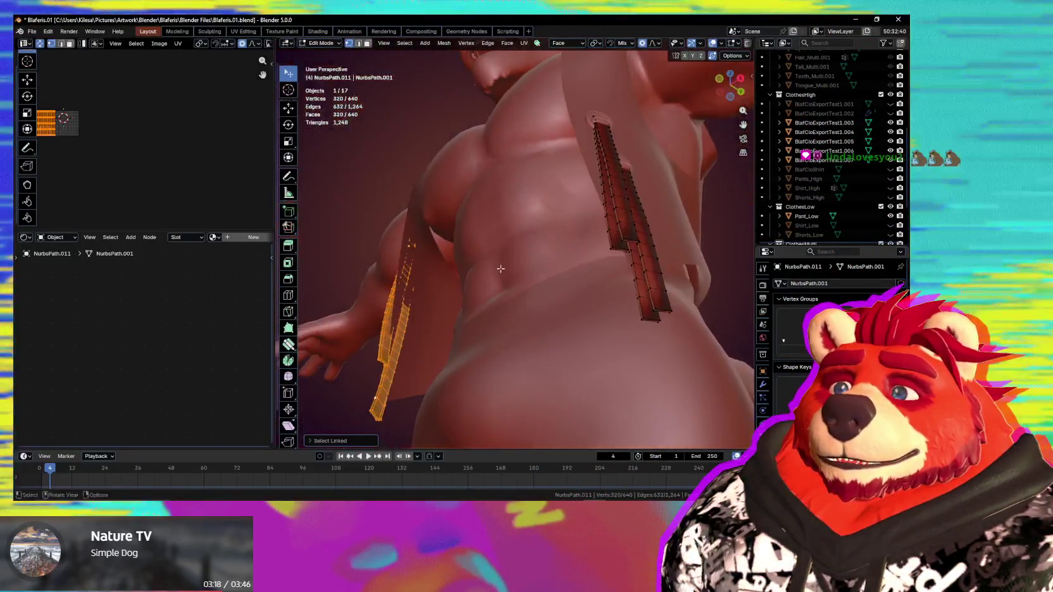
key("l")
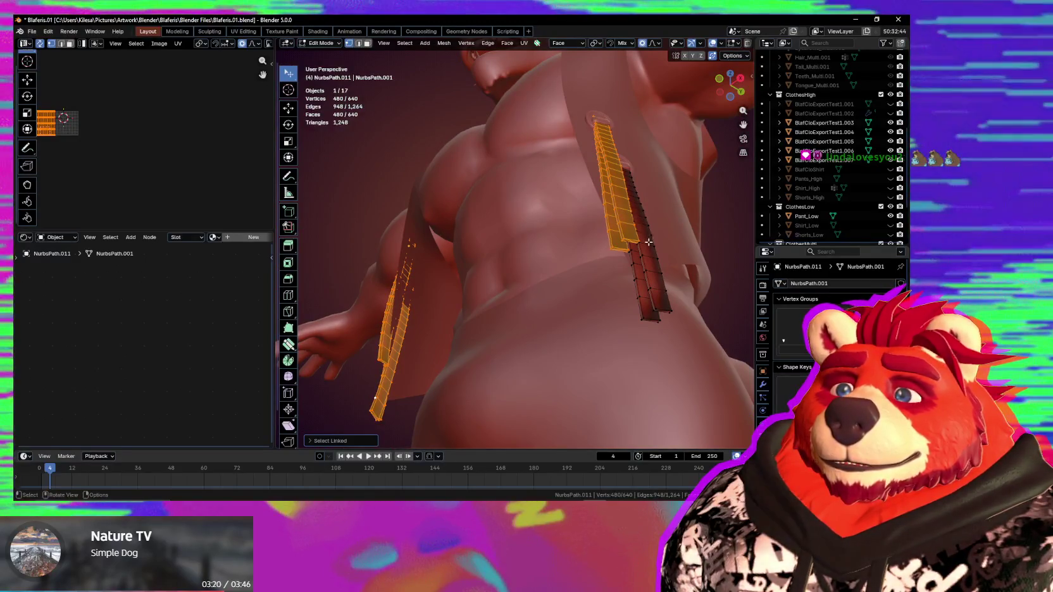
mouse_move(636, 270)
middle_mouse_down()
mouse_move(651, 311)
mouse_move(582, 347)
mouse_move(591, 358)
middle_mouse_up()
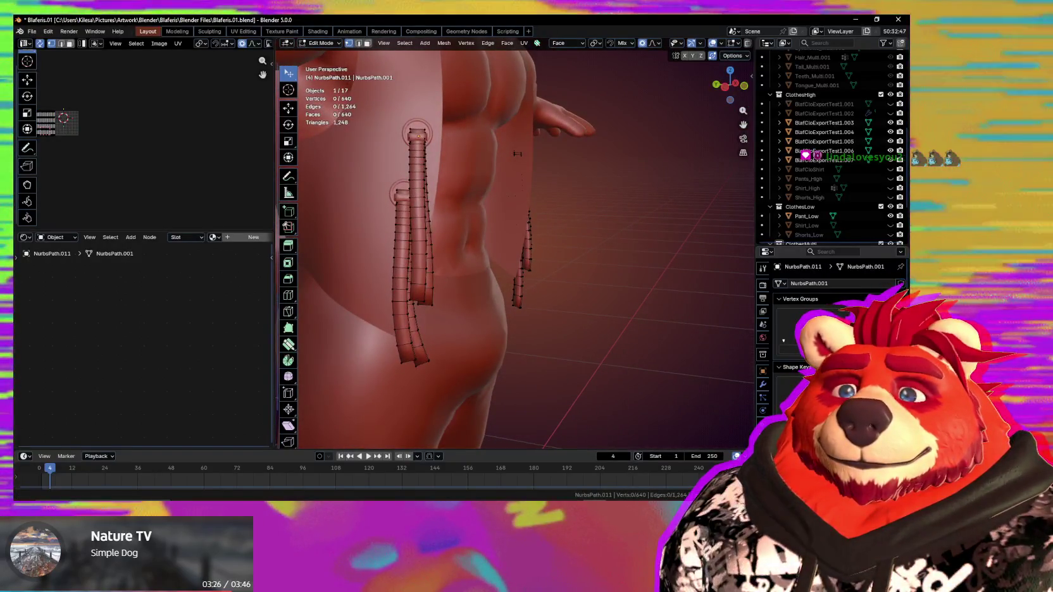
middle_click_drag(707, 377, 548, 344)
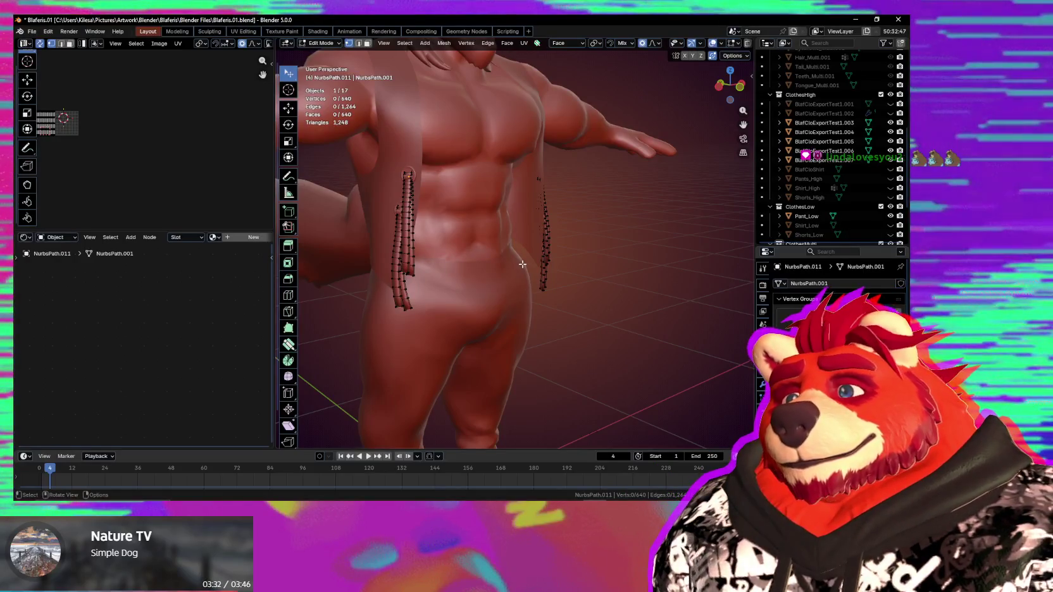
key("Tab")
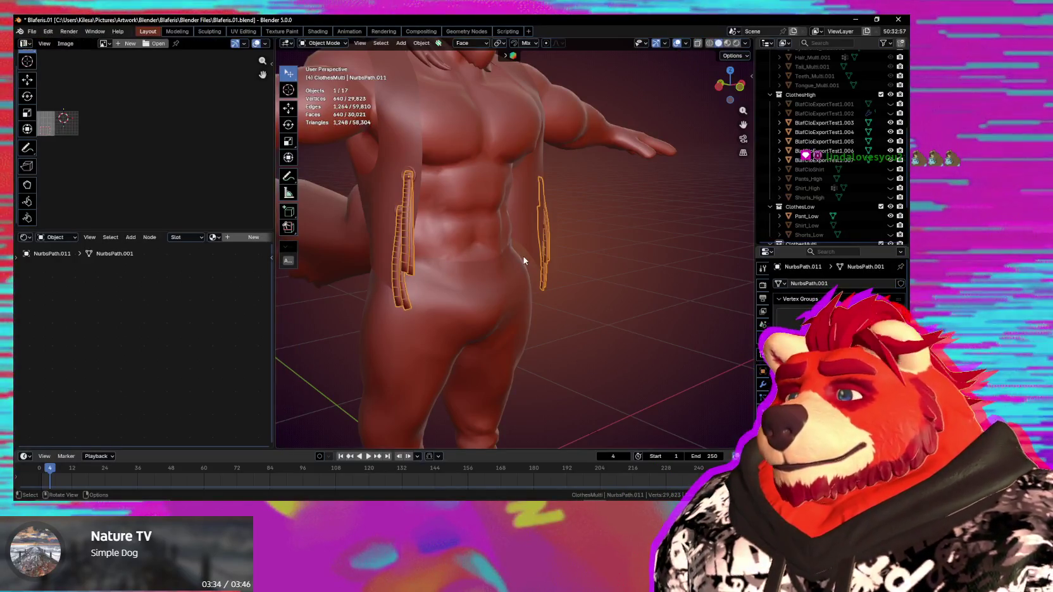
mouse_move(517, 257)
middle_mouse_down()
mouse_move(561, 274)
mouse_move(482, 276)
mouse_move(617, 227)
mouse_move(520, 246)
mouse_move(565, 242)
middle_mouse_up()
Step: Select the Vest_Multi vest and orbit to a frontal view of the character
left_click(491, 273)
key("Tab")
key("Tab")
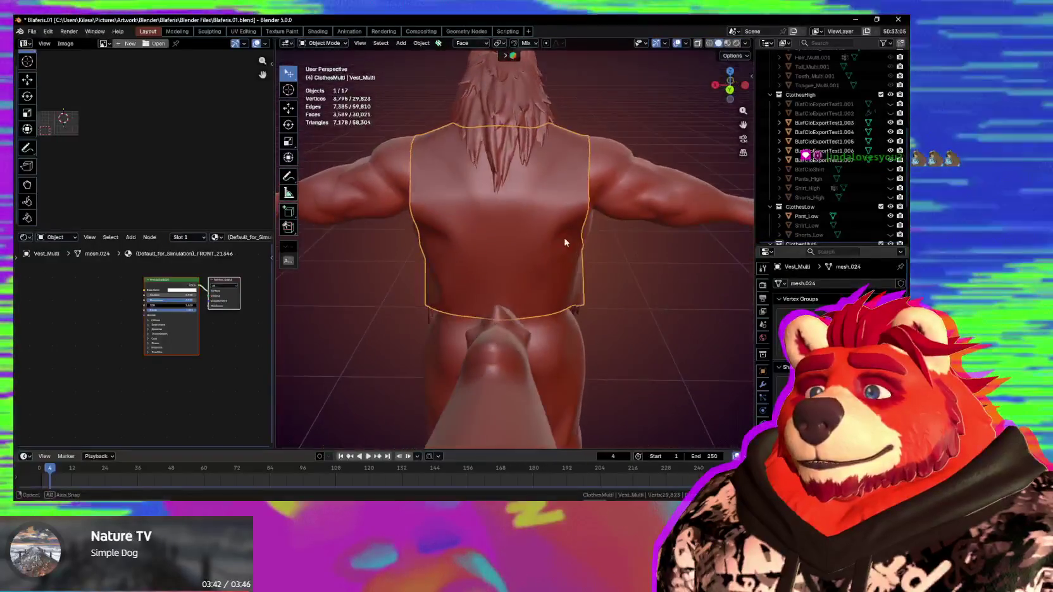
scroll(823, 190, "down", 3)
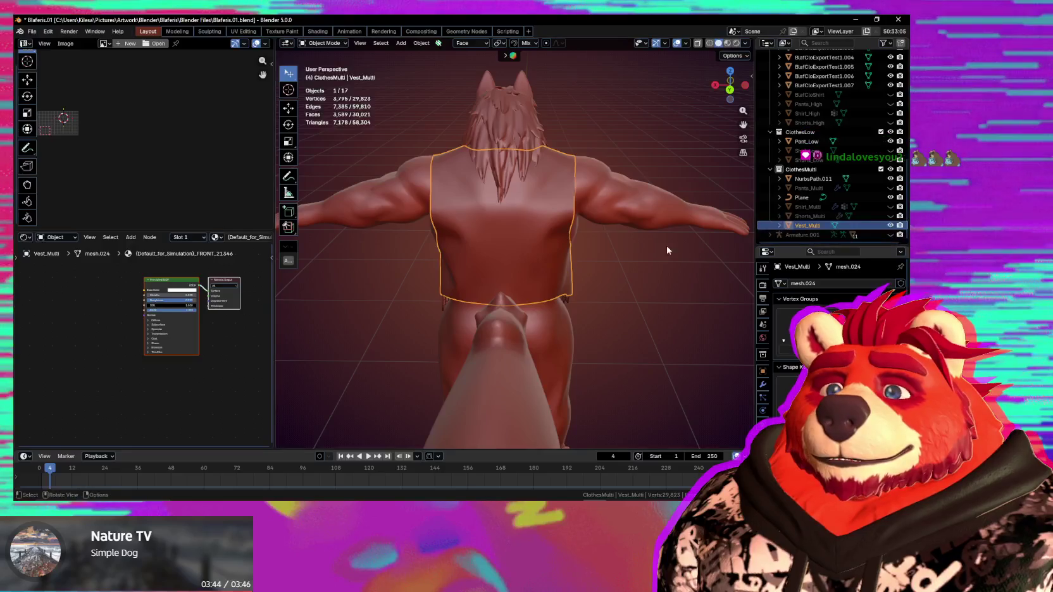
middle_click_drag(673, 250, 651, 318)
middle_click_drag(695, 373, 626, 351)
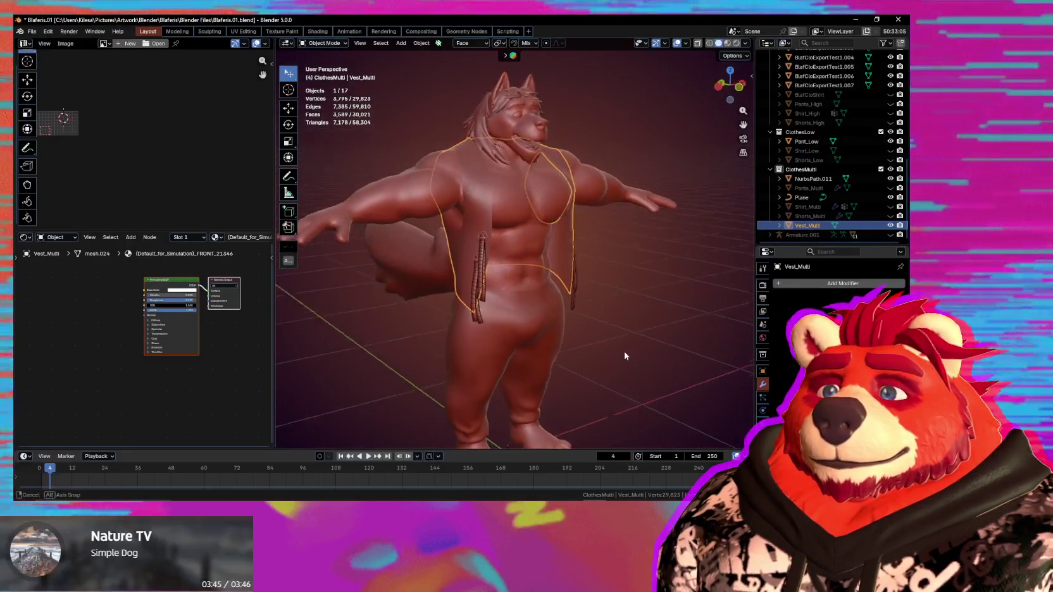
scroll(623, 353, "up", 2)
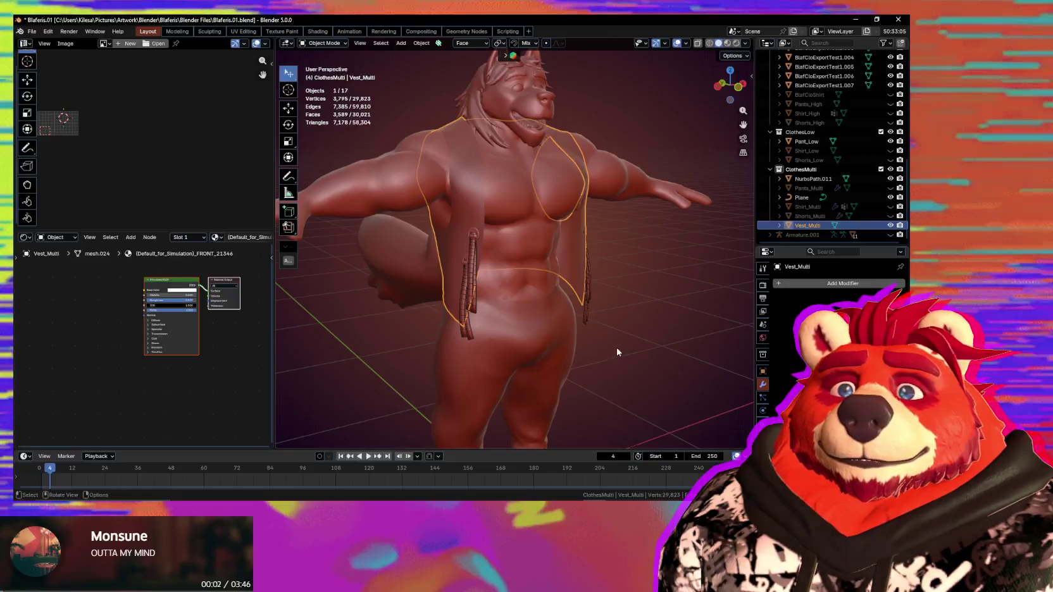
key("q")
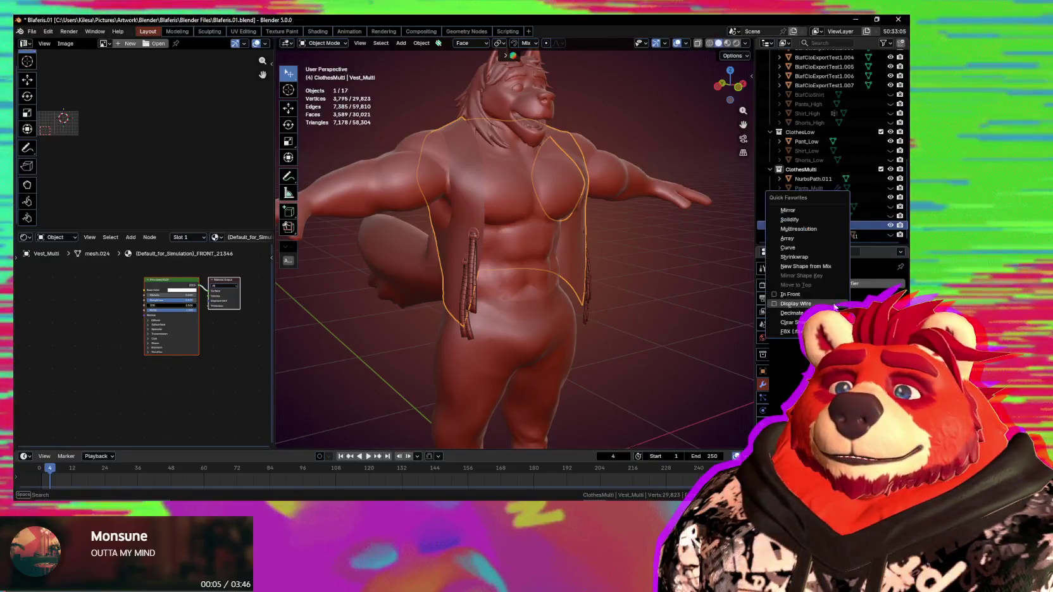
Step: Add a Multires modifier to Vest_Multi and inspect the subdivided vest from back and front
left_click(798, 228)
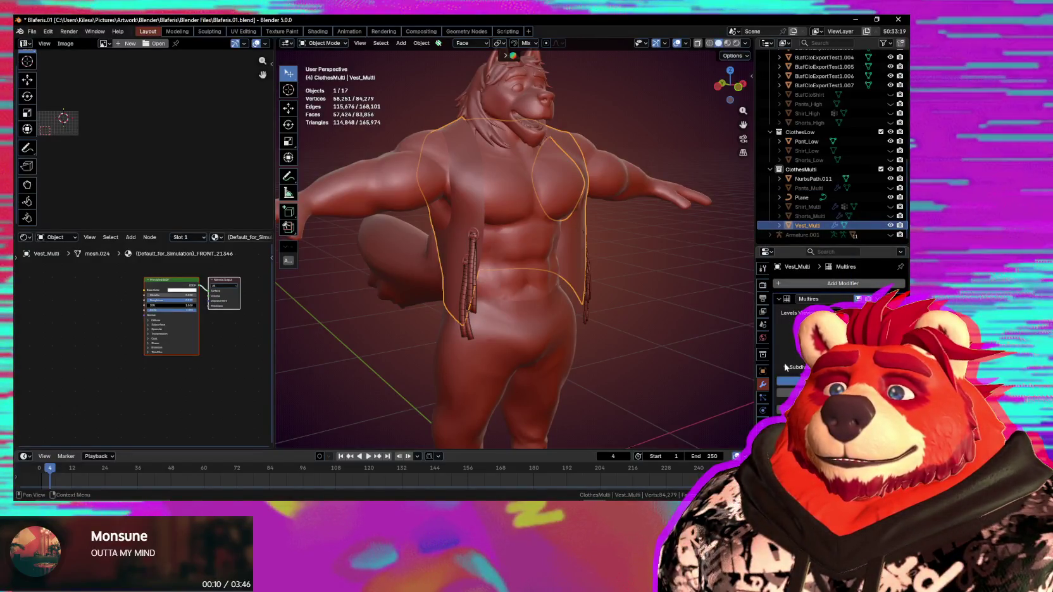
middle_click_drag(608, 319, 389, 326)
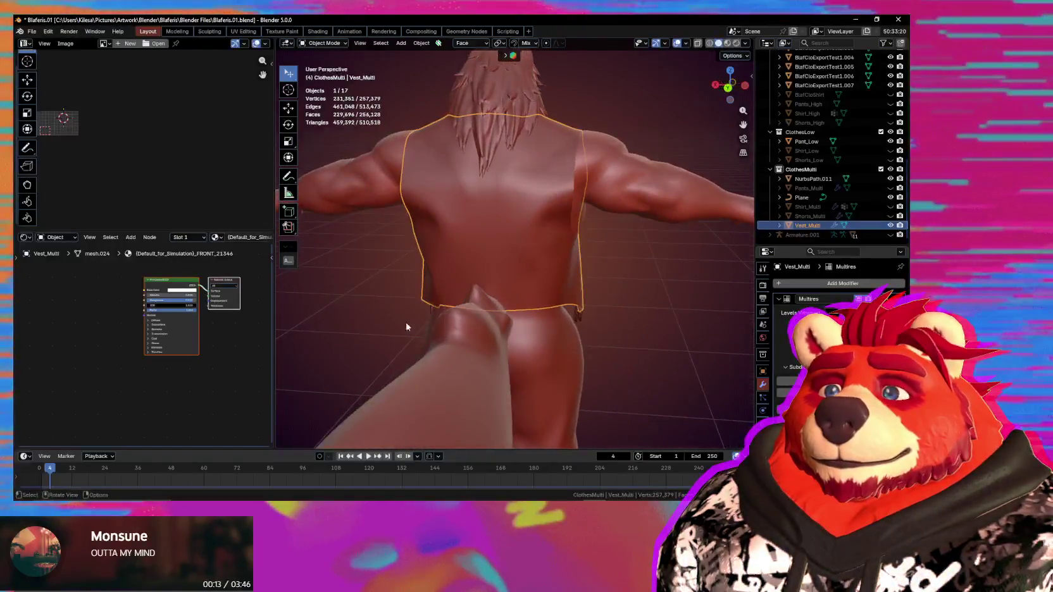
mouse_move(625, 313)
middle_mouse_down()
mouse_move(607, 311)
mouse_move(572, 365)
mouse_move(523, 397)
mouse_move(483, 389)
mouse_move(390, 337)
mouse_move(506, 376)
middle_mouse_up()
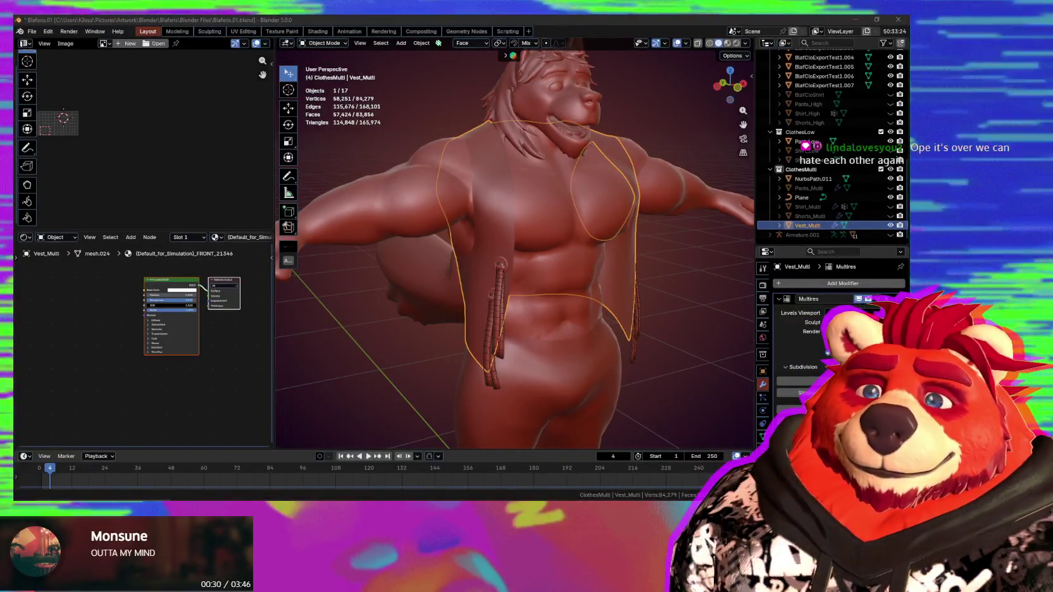
mouse_move(520, 259)
middle_mouse_down()
mouse_move(508, 288)
mouse_move(589, 267)
middle_mouse_up()
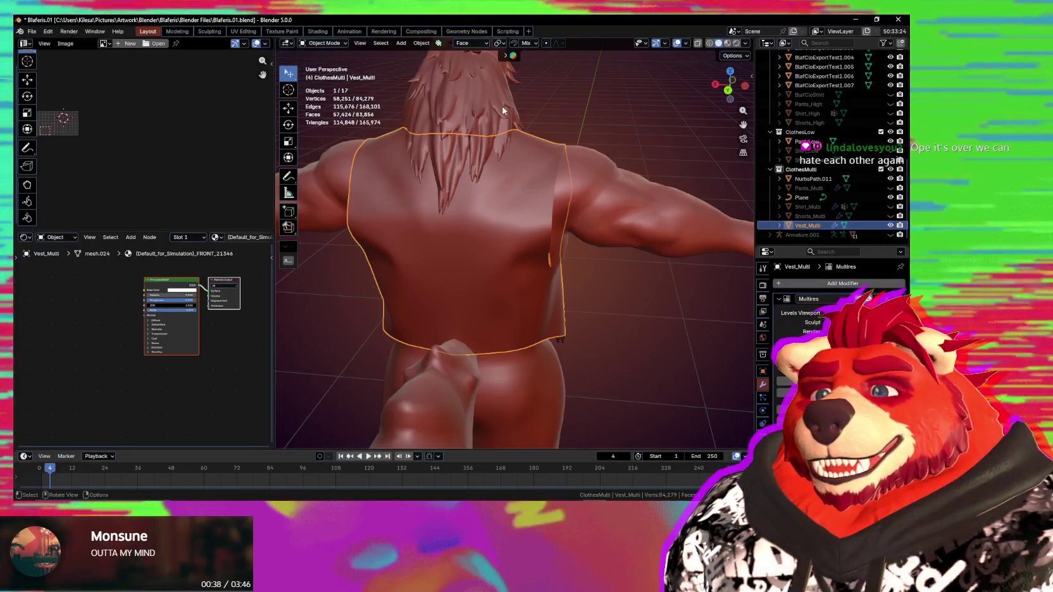
mouse_move(539, 124)
middle_mouse_down()
mouse_move(491, 255)
mouse_move(479, 247)
mouse_move(518, 263)
mouse_move(512, 298)
mouse_move(602, 313)
mouse_move(421, 313)
mouse_move(523, 312)
middle_mouse_up()
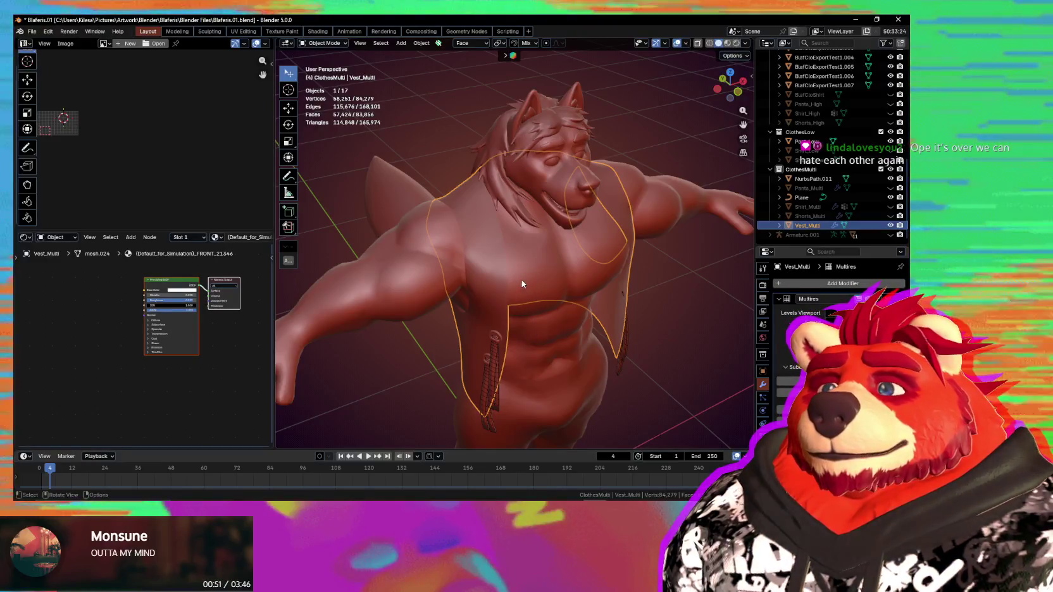
mouse_move(507, 282)
middle_mouse_down()
mouse_move(545, 204)
mouse_move(570, 228)
middle_mouse_up()
key("n")
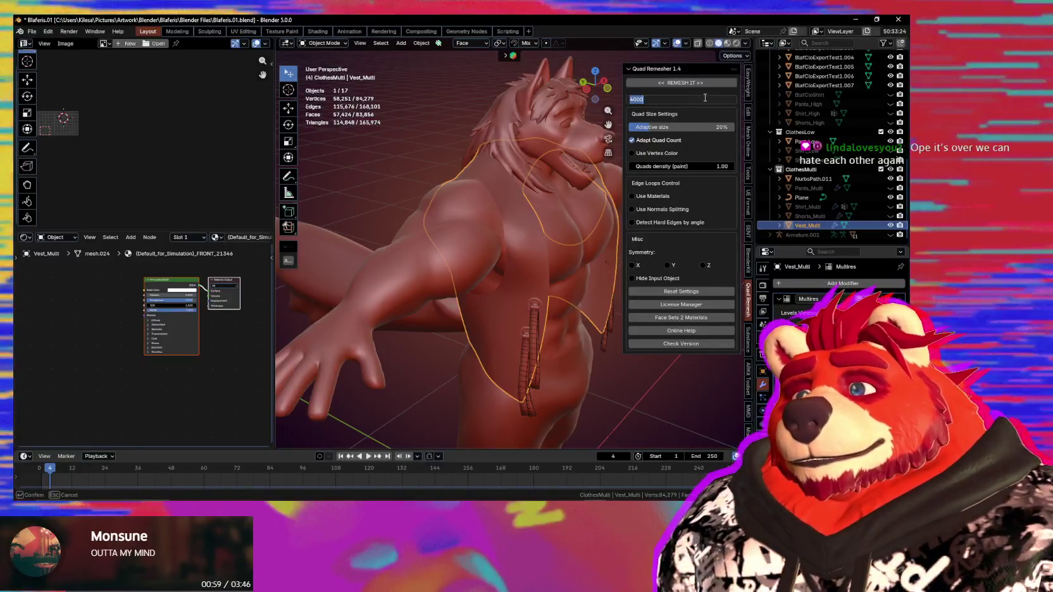
Step: Remesh the vest at a 1500 quad target and isolate Retopo_Vest_Multi in Edit Mode
type("15")
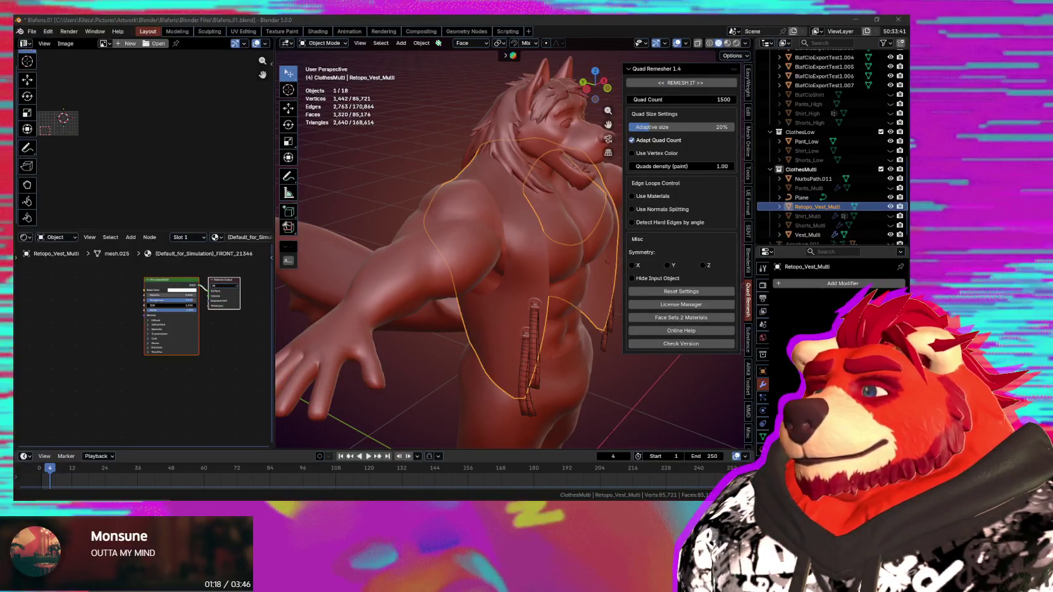
mouse_move(291, 245)
middle_mouse_down()
mouse_move(566, 263)
mouse_move(544, 277)
middle_mouse_up()
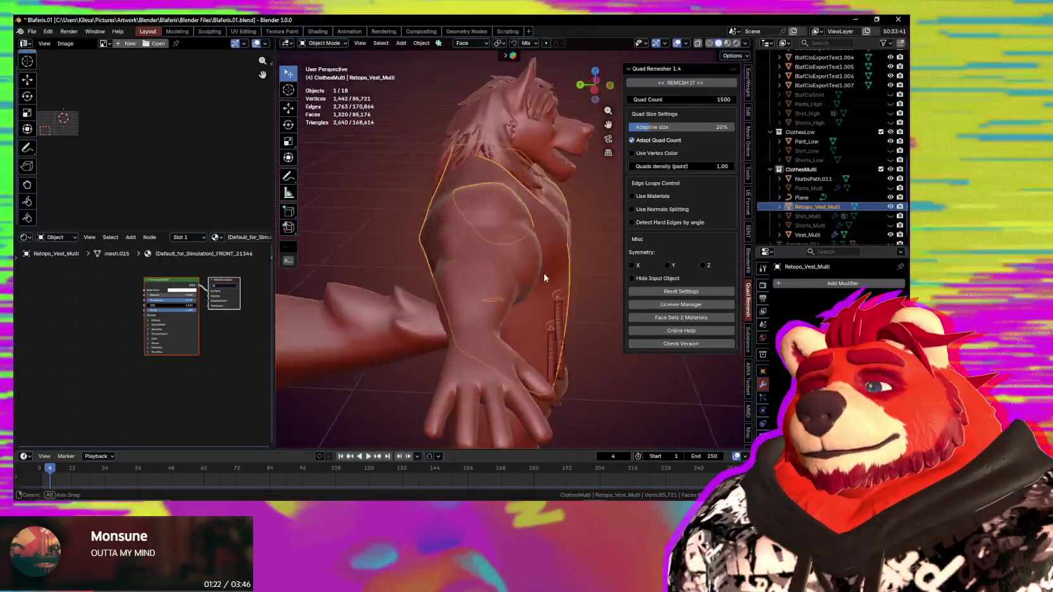
key("KP_Divide")
key("Tab")
mouse_move(467, 266)
middle_mouse_down()
mouse_move(586, 233)
mouse_move(645, 347)
mouse_move(681, 305)
mouse_move(695, 313)
mouse_move(681, 326)
mouse_move(699, 310)
mouse_move(341, 297)
mouse_move(362, 290)
middle_mouse_up()
key("n")
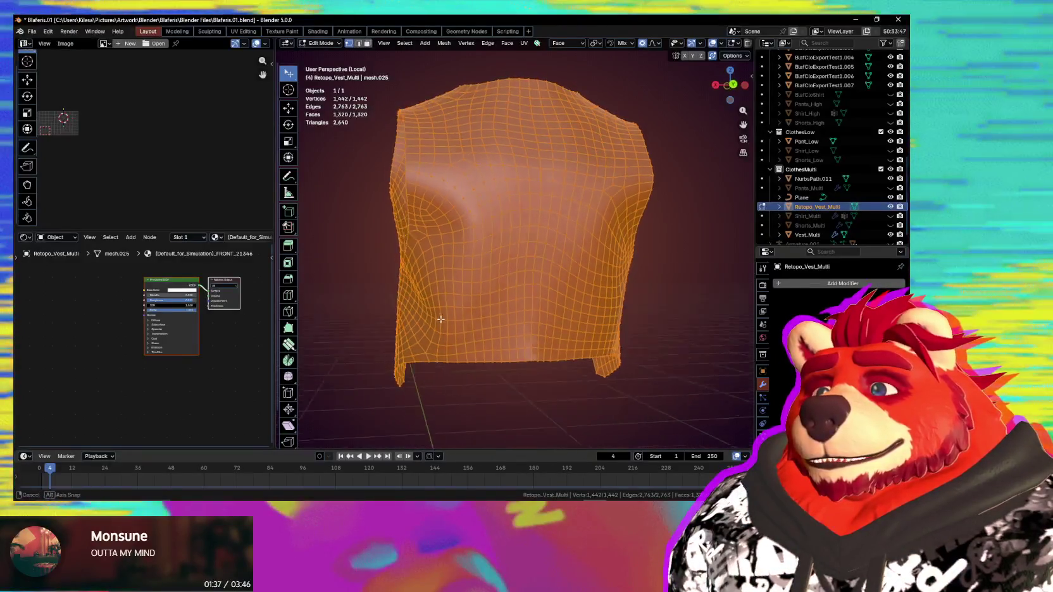
Step: Orbit around the retopologized vest to reach its hem and armhole loops
mouse_move(533, 344)
middle_mouse_down()
mouse_move(481, 327)
mouse_move(521, 283)
middle_mouse_up()
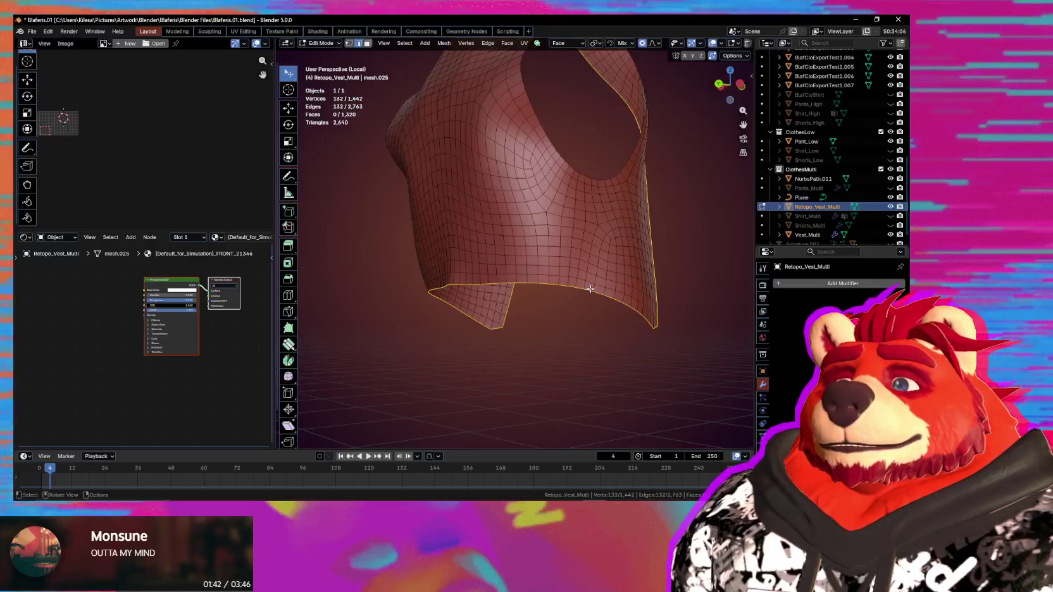
mouse_move(535, 309)
middle_mouse_down()
mouse_move(425, 316)
mouse_move(463, 336)
middle_mouse_up()
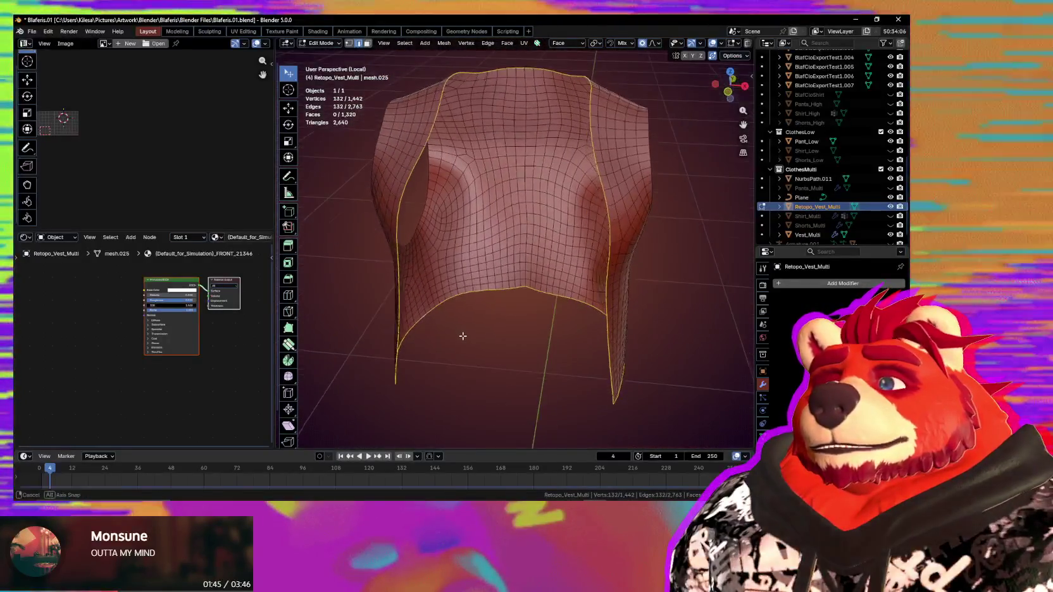
mouse_move(444, 267)
middle_mouse_down()
mouse_move(600, 282)
mouse_move(599, 250)
mouse_move(561, 224)
mouse_move(564, 244)
mouse_move(639, 217)
mouse_move(602, 242)
mouse_move(603, 284)
mouse_move(563, 261)
mouse_move(447, 235)
mouse_move(488, 287)
middle_mouse_up()
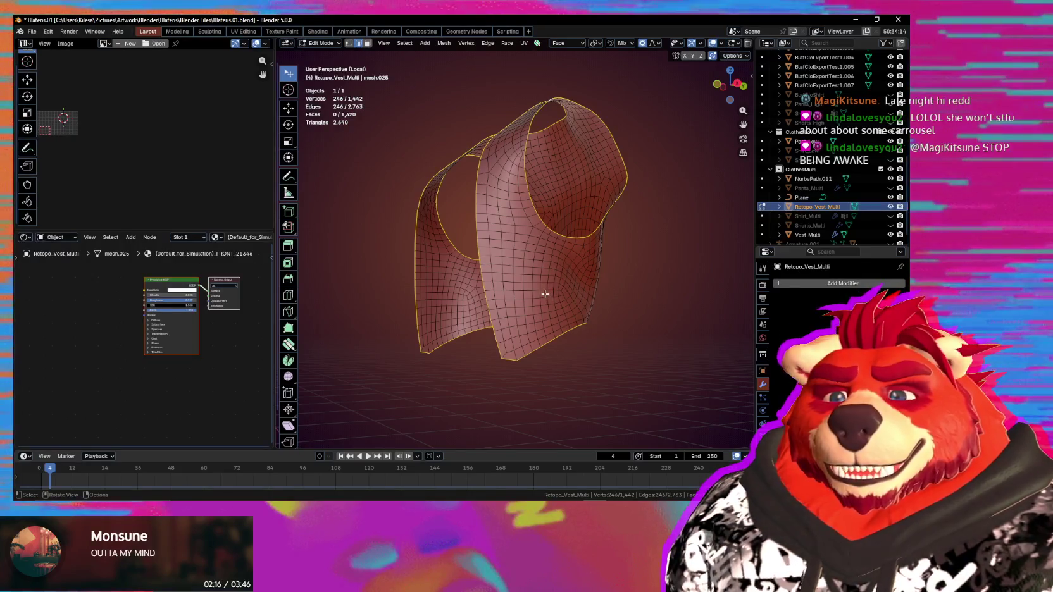
Step: Orbit around Retopo_Vest_Multi, toggling Edit Mode to preview it, and finish in Object Mode
mouse_move(557, 313)
middle_mouse_down()
mouse_move(566, 295)
mouse_move(624, 298)
mouse_move(609, 292)
mouse_move(562, 312)
middle_mouse_up()
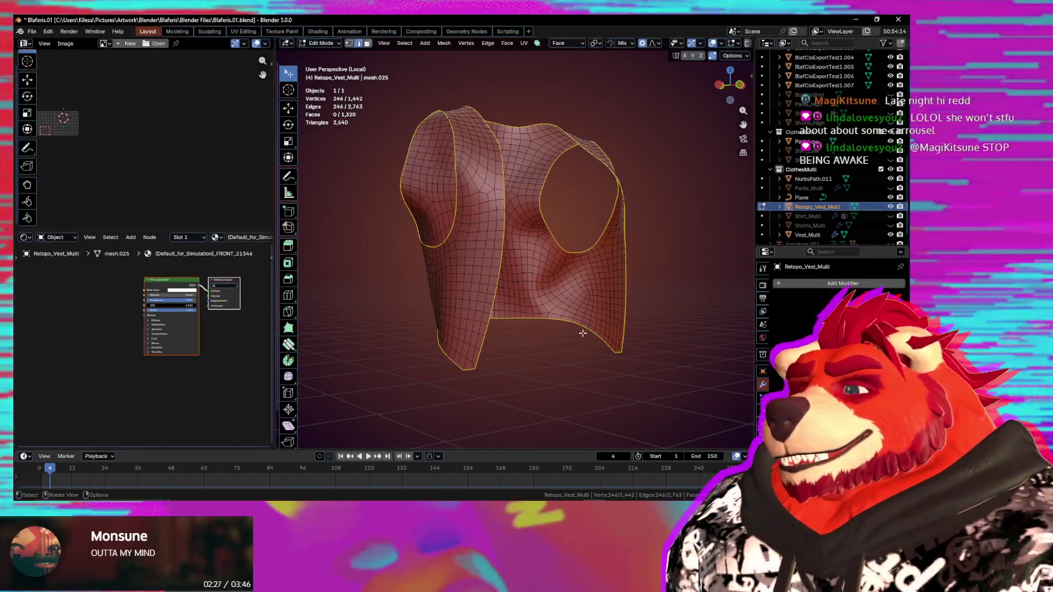
mouse_move(596, 319)
middle_mouse_down()
mouse_move(684, 315)
mouse_move(622, 326)
middle_mouse_up()
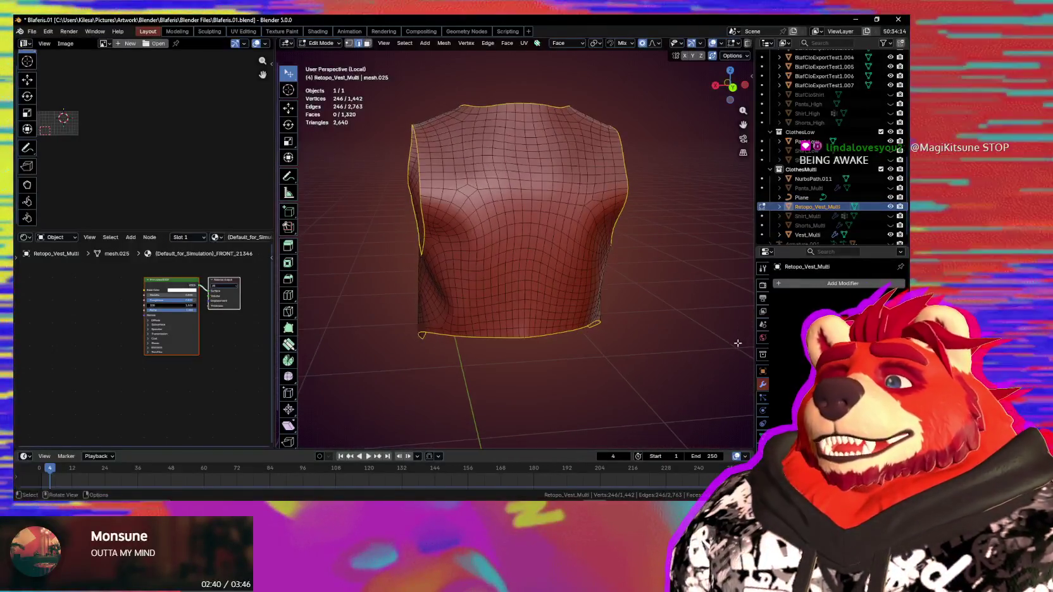
middle_click_drag(739, 339, 645, 326)
mouse_move(482, 341)
middle_mouse_down()
mouse_move(511, 374)
mouse_move(575, 343)
mouse_move(705, 312)
mouse_move(668, 334)
mouse_move(507, 330)
middle_mouse_up()
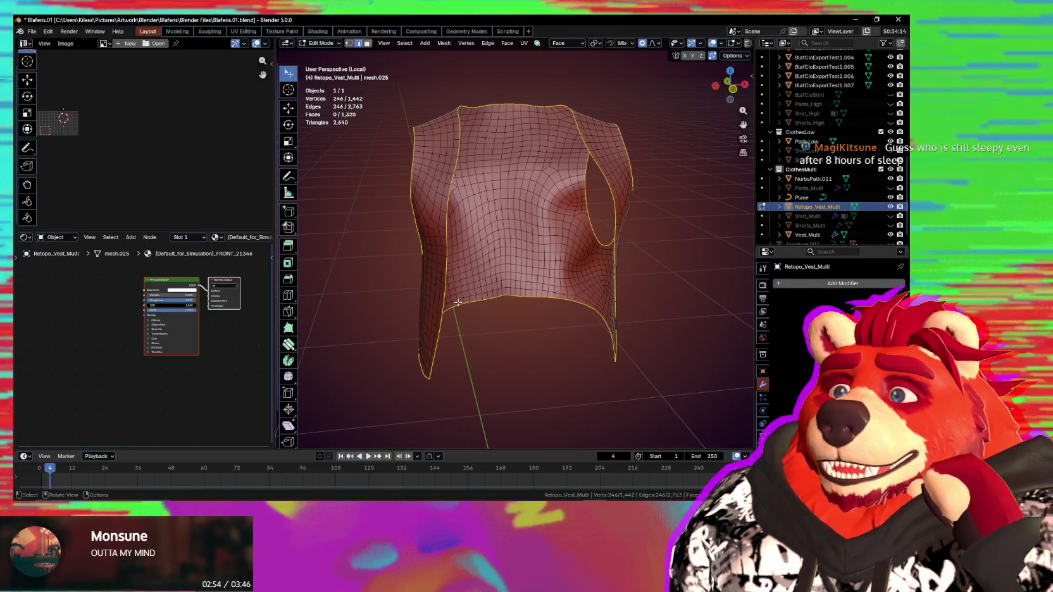
key("Tab")
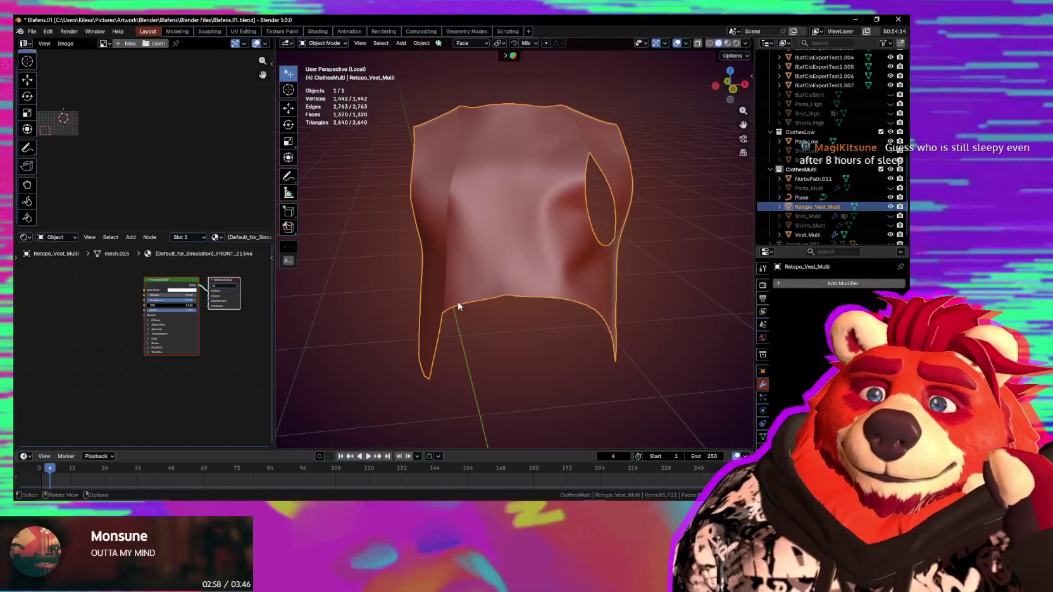
mouse_move(458, 306)
middle_mouse_down()
mouse_move(505, 294)
mouse_move(550, 319)
middle_mouse_up()
key("Tab")
mouse_move(483, 292)
middle_mouse_down()
mouse_move(461, 276)
mouse_move(525, 276)
middle_mouse_up()
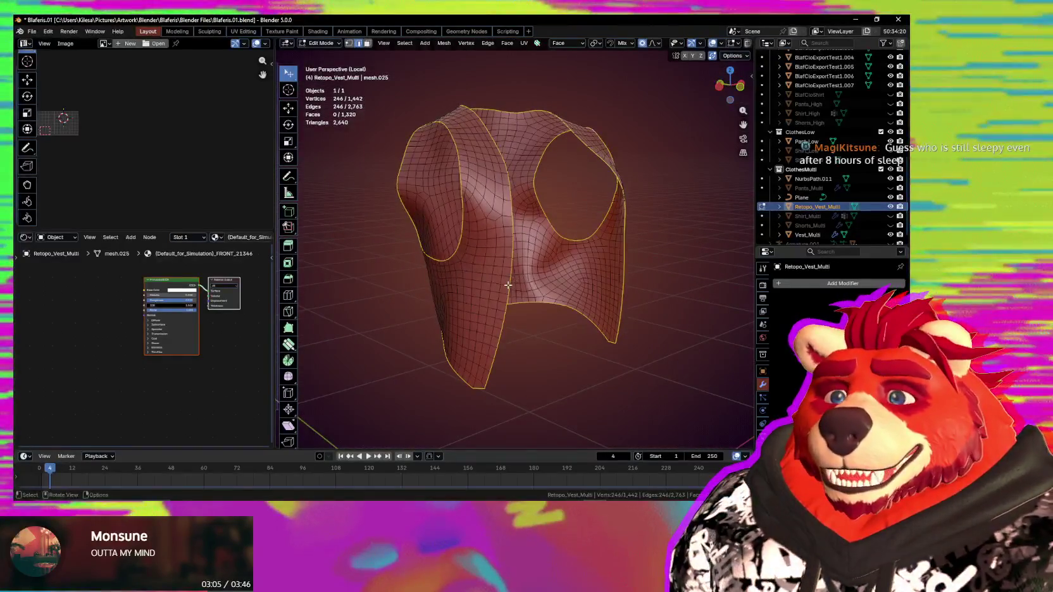
key("Tab")
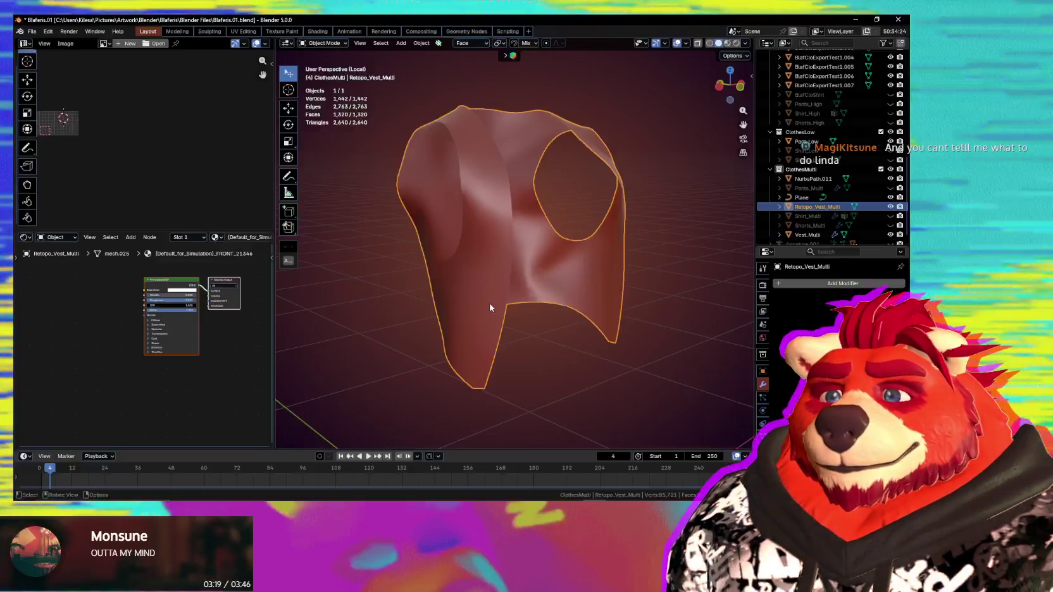
Step: Delete the 1500-quad Retopo_Vest_Multi and reselect the dense Vest_Multi mesh
key("x")
left_click(549, 291)
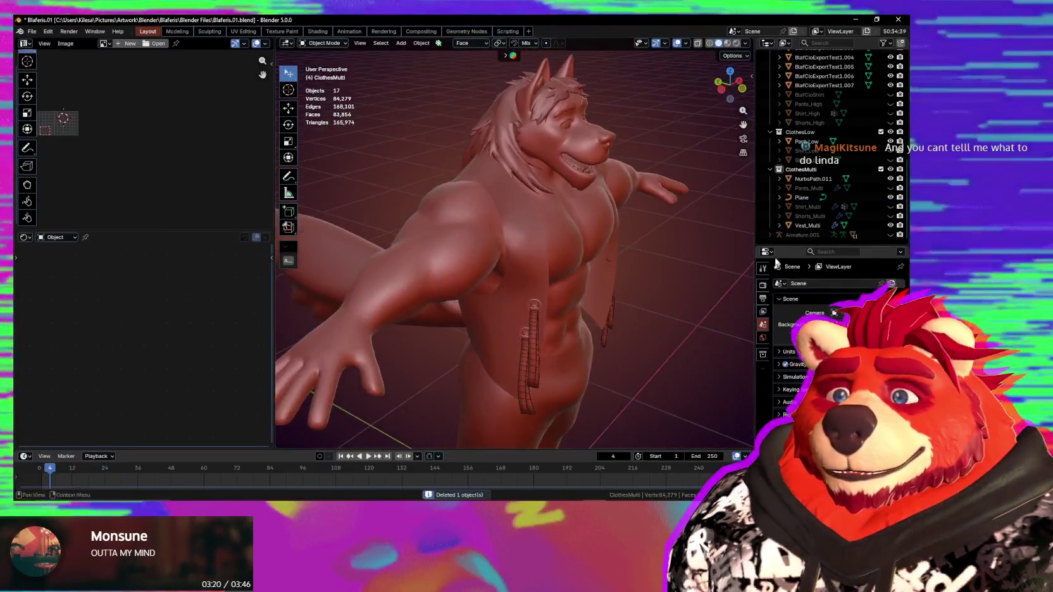
middle_click_drag(544, 272, 583, 263)
left_click(514, 258)
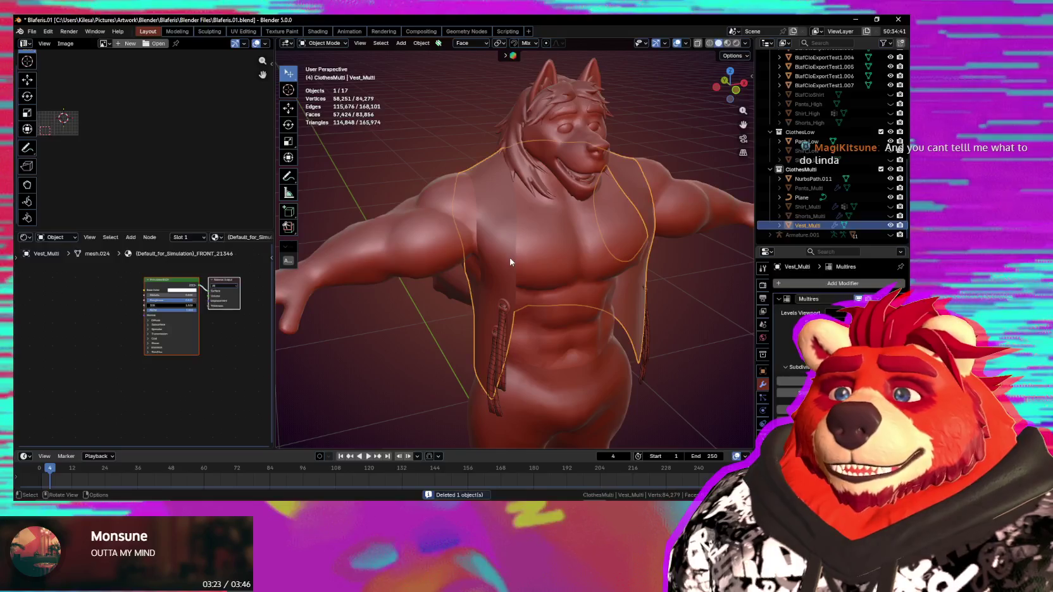
middle_click_drag(514, 257, 512, 258)
Step: Remesh Vest_Multi at a 1100 quad target and isolate the result in Edit Mode
key("n")
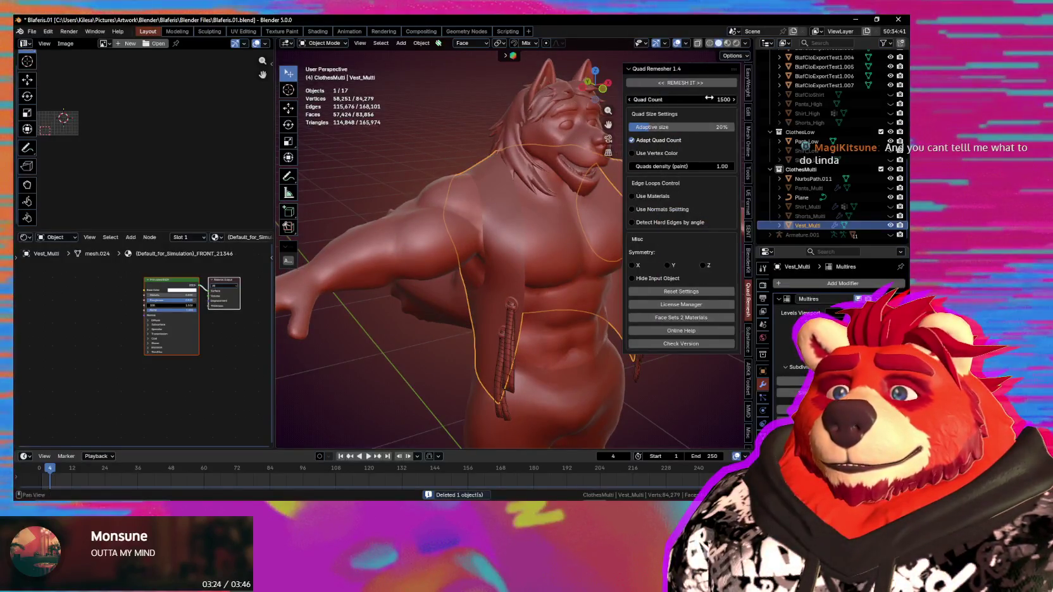
type("1")
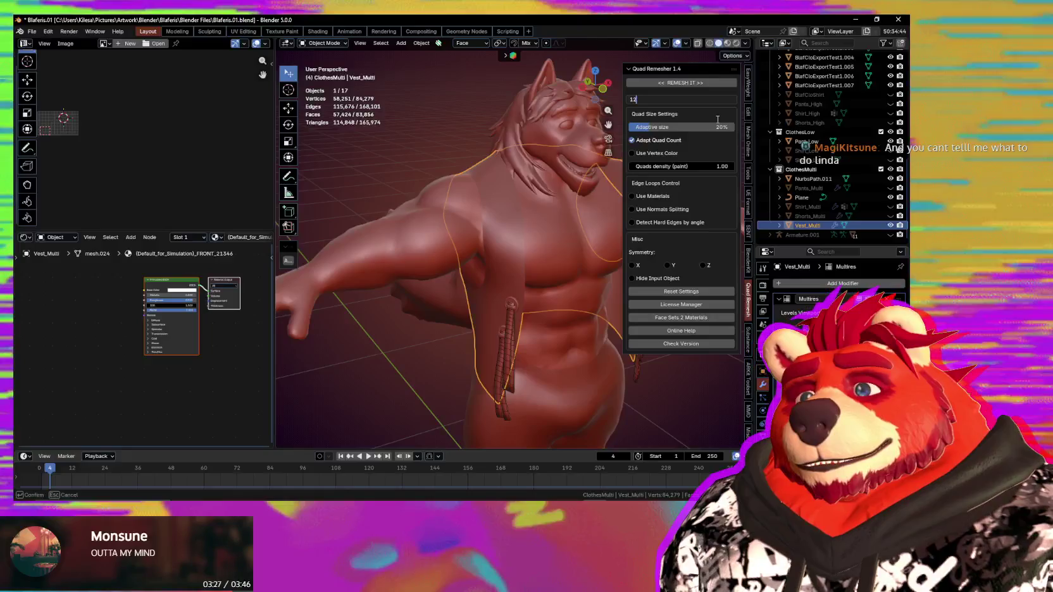
key("Return")
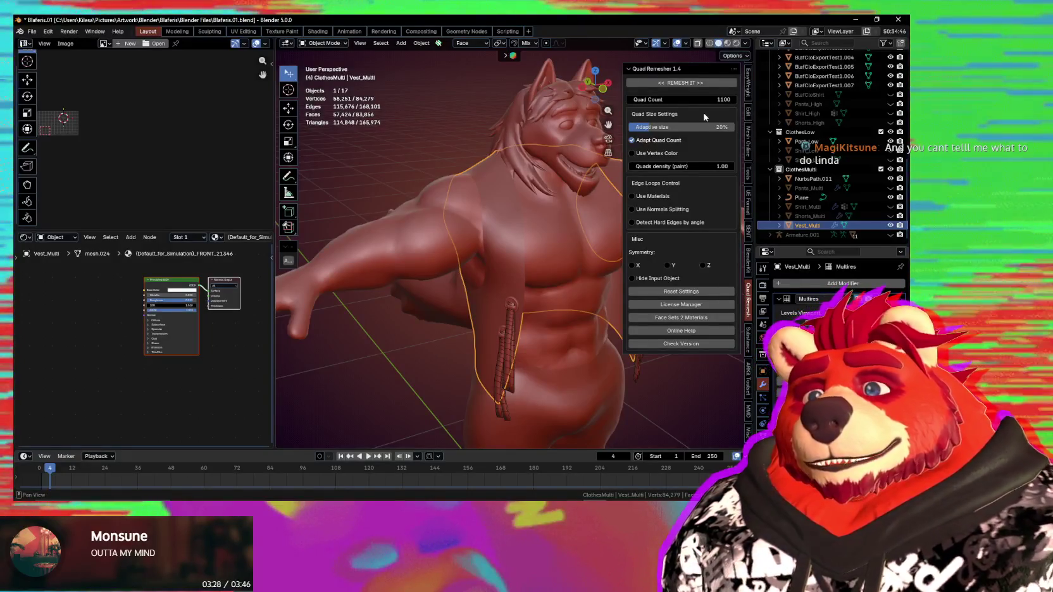
left_click(708, 84)
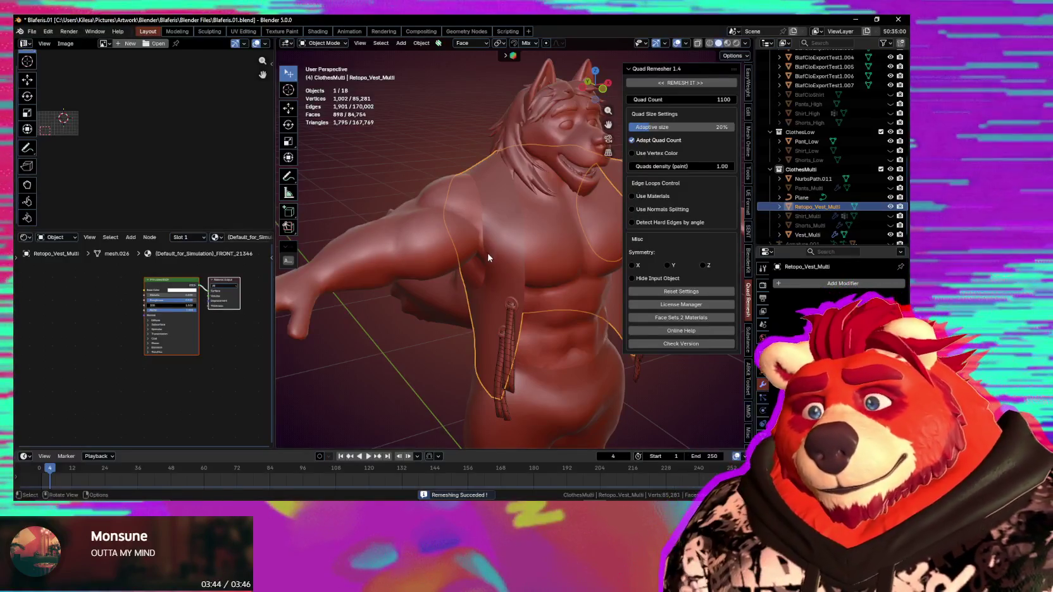
middle_click_drag(488, 257, 516, 261)
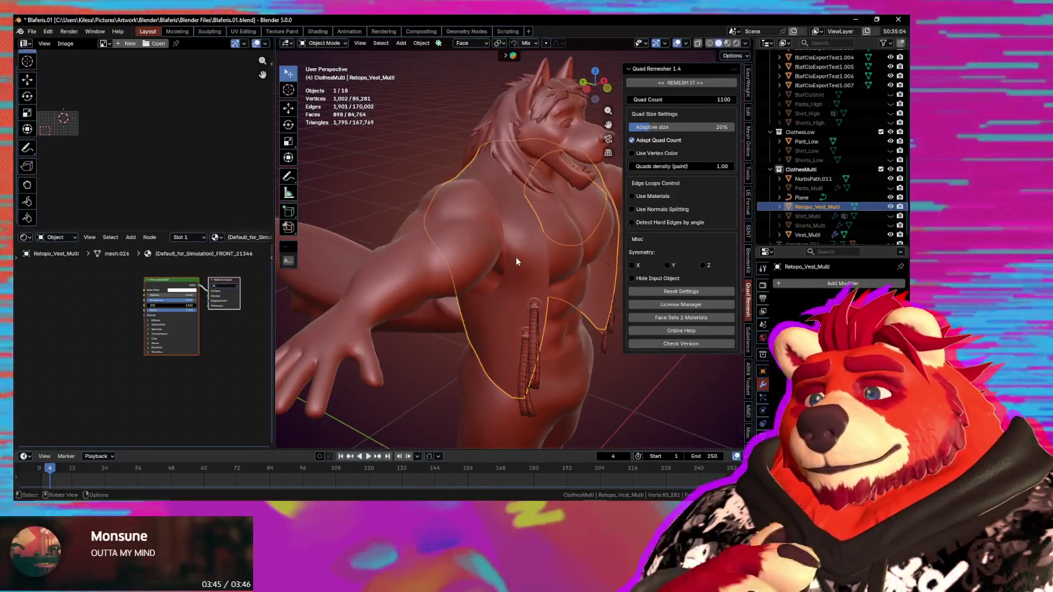
key("KP_Divide")
key("Tab")
Step: Hide the sidebar, orbit around the isolated remeshed vest, and select a single vertex
mouse_move(498, 242)
middle_mouse_down()
mouse_move(583, 266)
mouse_move(613, 307)
mouse_move(606, 328)
mouse_move(517, 289)
mouse_move(421, 295)
middle_mouse_up()
key("n")
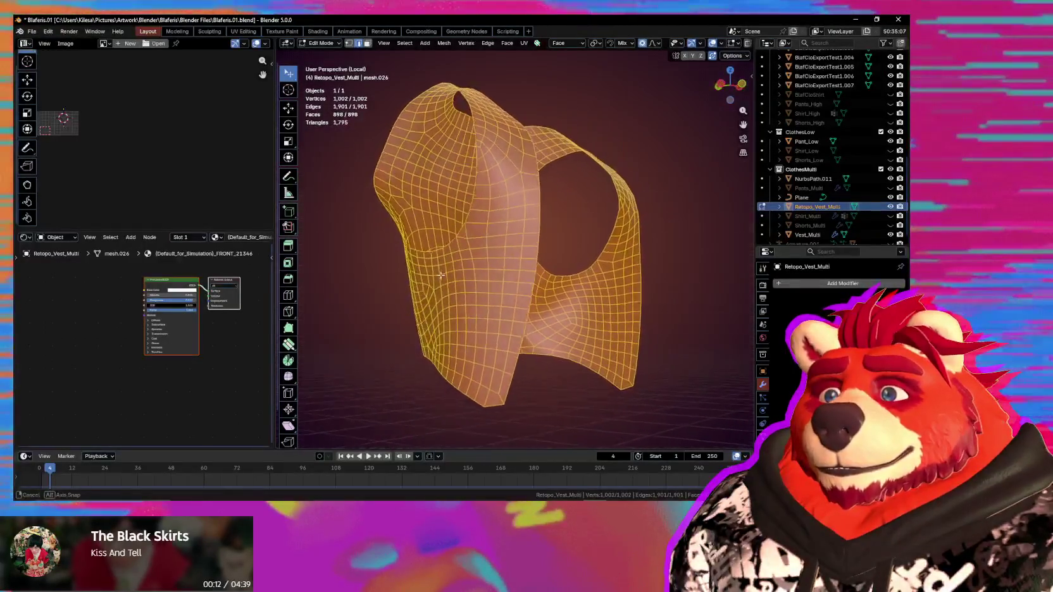
middle_click_drag(422, 294, 581, 220)
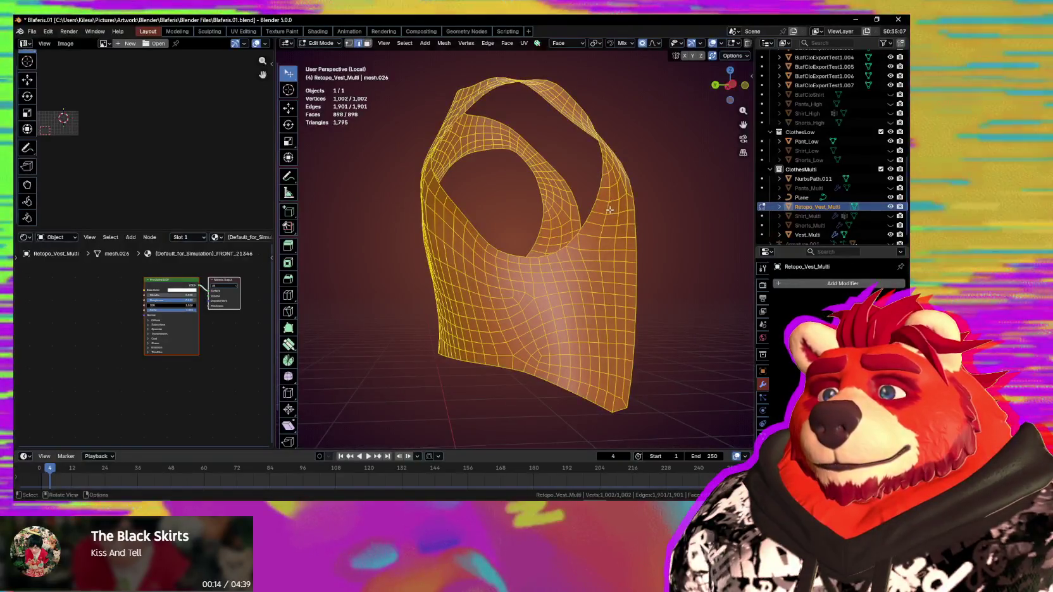
middle_click_drag(572, 259, 568, 224)
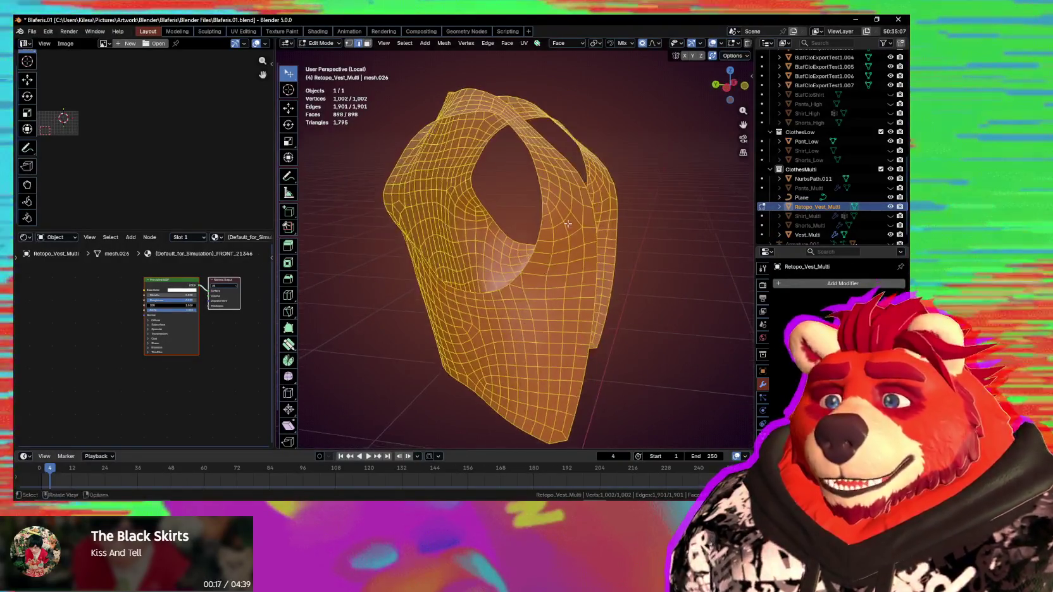
scroll(510, 299, "up", 2)
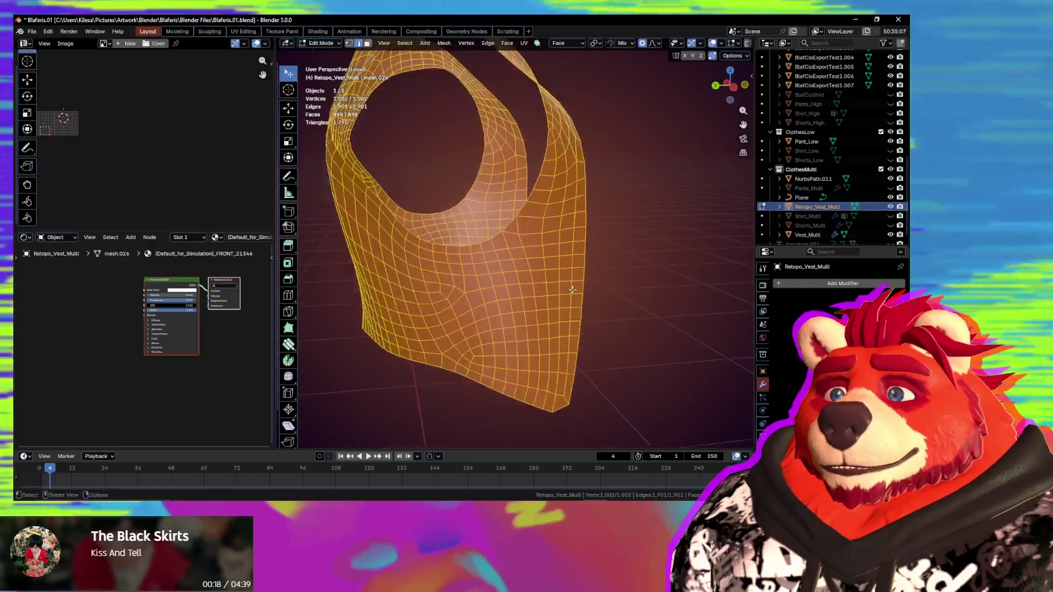
scroll(512, 293, "up", 3)
mouse_move(512, 293)
middle_mouse_down()
mouse_move(571, 309)
mouse_move(493, 282)
mouse_move(522, 227)
mouse_move(446, 244)
mouse_move(524, 290)
mouse_move(533, 320)
mouse_move(496, 352)
middle_mouse_up()
left_click(522, 225)
Step: Like 'Kiss And Tell' in YouTube Music, then return to orbiting the vest in Blender
key("ctrl+shift+l")
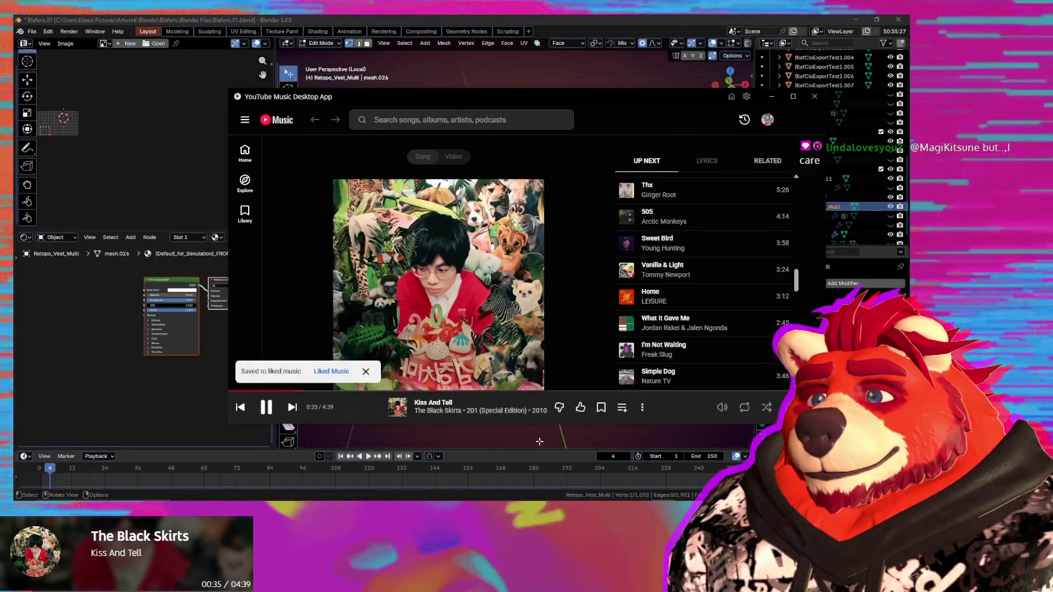
mouse_move(539, 446)
middle_mouse_down()
mouse_move(527, 327)
mouse_move(507, 353)
mouse_move(554, 368)
mouse_move(489, 368)
middle_mouse_up()
Step: Move the hem's corner and bottom vertices to reshape the hem
key("g")
left_click(506, 375)
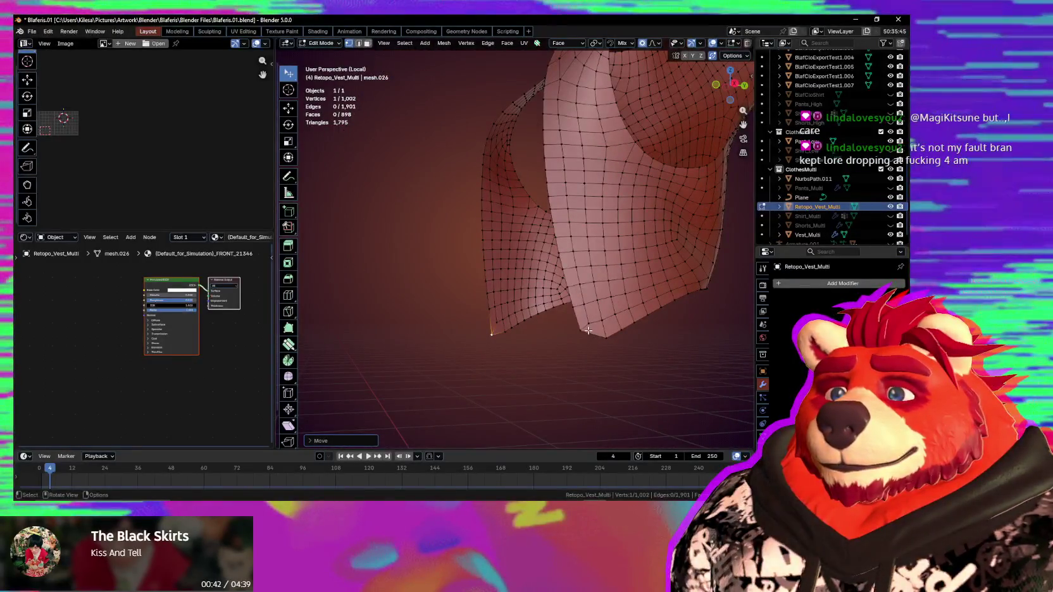
key("g")
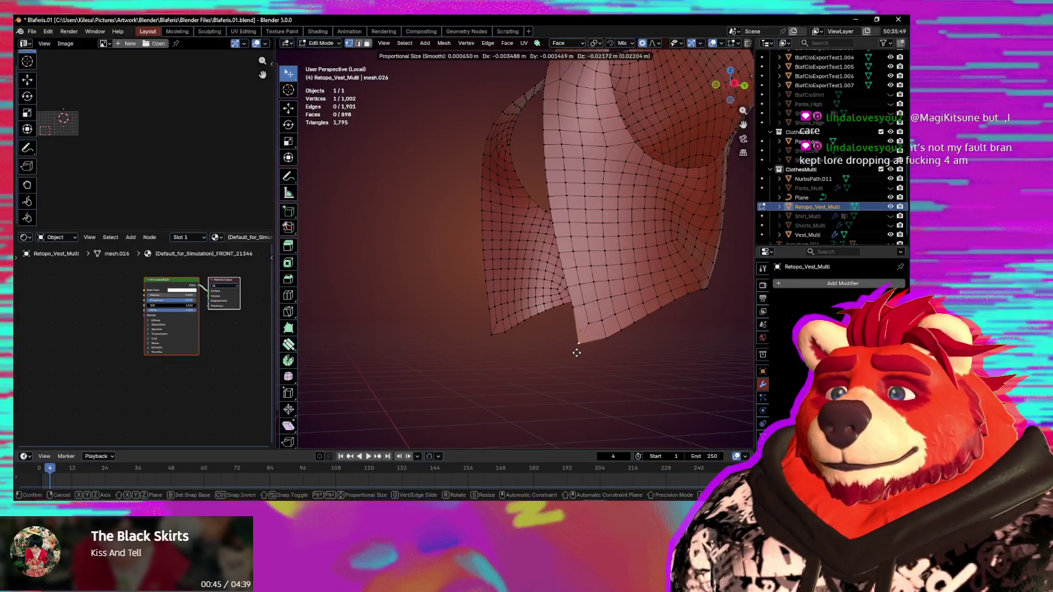
left_click(578, 352)
mouse_move(578, 352)
middle_mouse_down()
mouse_move(460, 316)
mouse_move(531, 339)
middle_mouse_up()
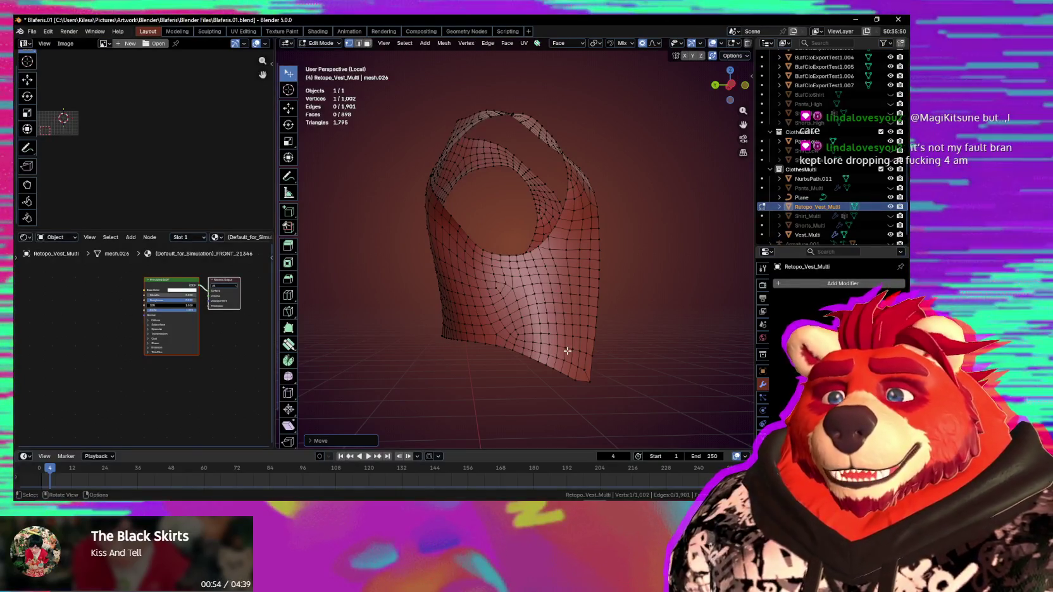
middle_click_drag(547, 306, 560, 318)
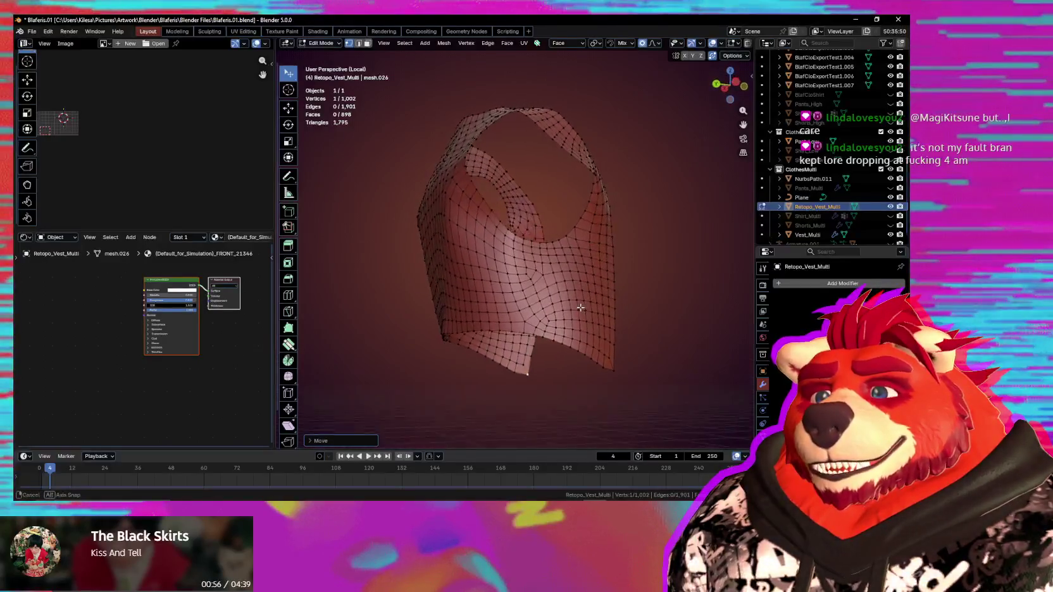
scroll(560, 318, "up", 2)
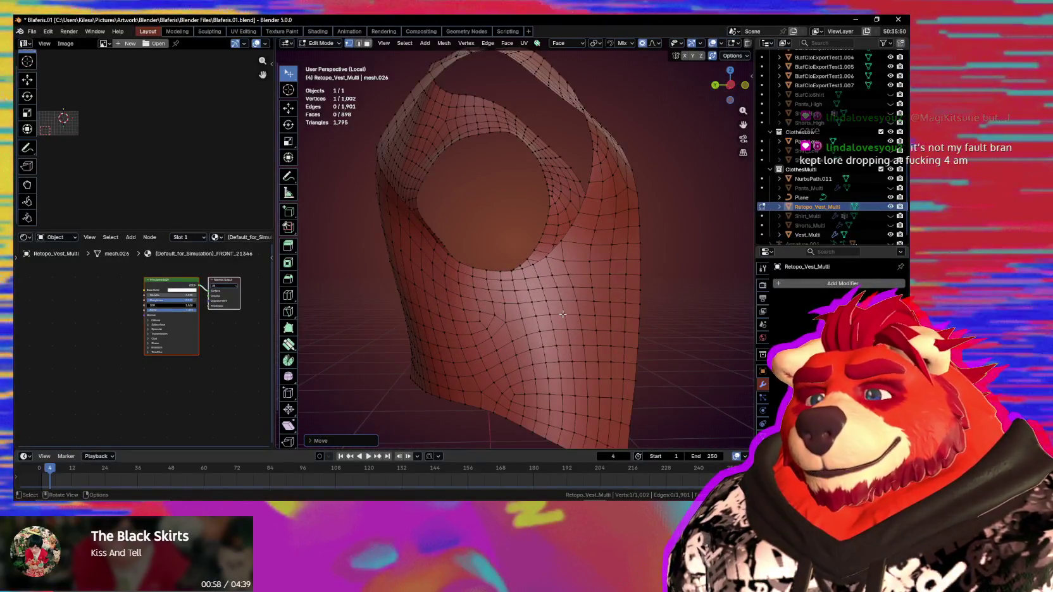
Step: Select the stray vertical edge loop on the vest's side and dissolve it
key("2")
left_click(563, 314, "alt")
mouse_move(562, 314)
middle_mouse_down()
mouse_move(519, 308)
mouse_move(385, 338)
mouse_move(477, 357)
mouse_move(552, 343)
mouse_move(491, 369)
mouse_move(487, 331)
mouse_move(573, 287)
middle_mouse_up()
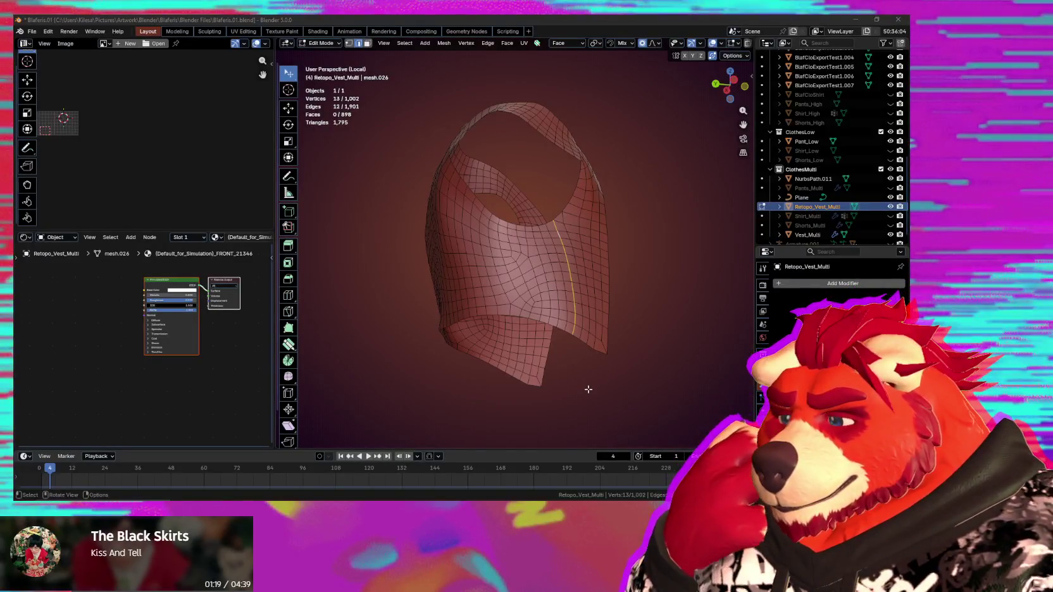
mouse_move(606, 345)
middle_mouse_down()
mouse_move(643, 372)
mouse_move(408, 367)
mouse_move(456, 376)
mouse_move(544, 342)
middle_mouse_up()
scroll(544, 342, "up", 4)
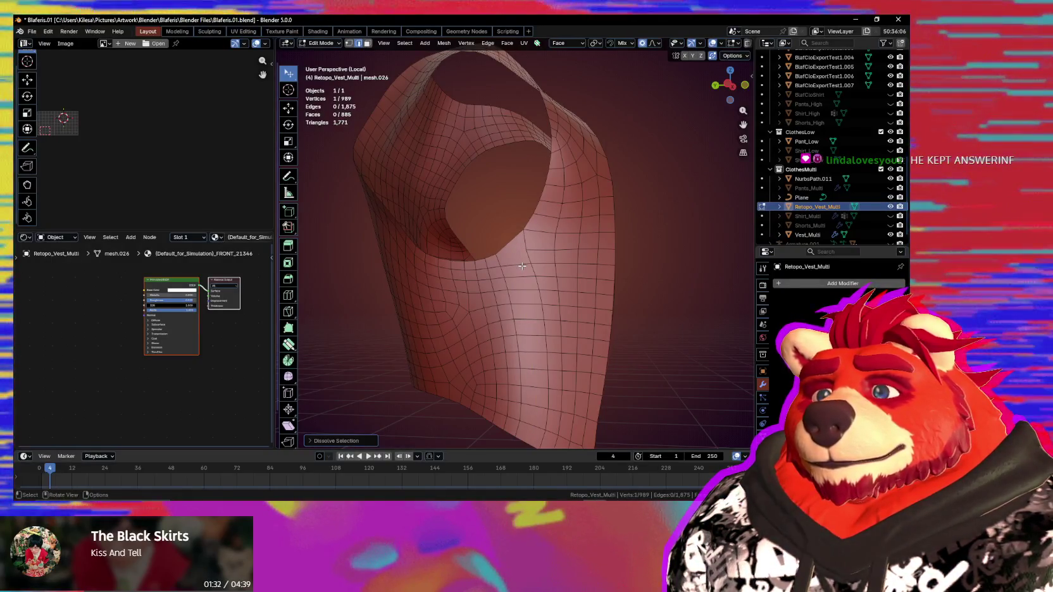
key("ctrl+x")
mouse_move(530, 242)
middle_mouse_down()
mouse_move(590, 301)
mouse_move(529, 310)
mouse_move(492, 295)
middle_mouse_up()
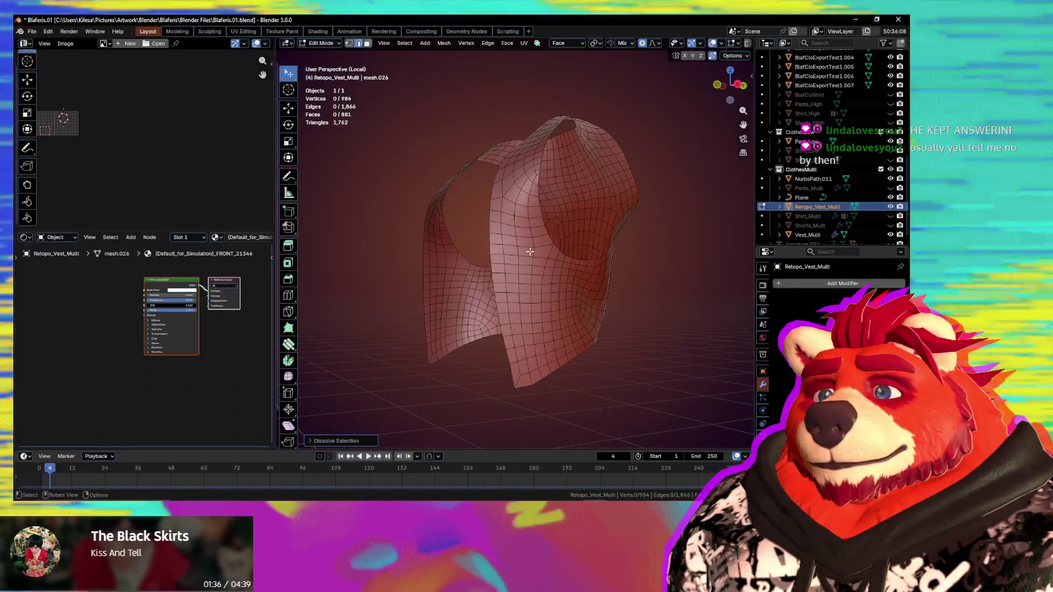
Step: Relax the vest's quad grid with smoothing strokes across its front, sides and armholes
middle_click_drag(519, 256, 676, 264)
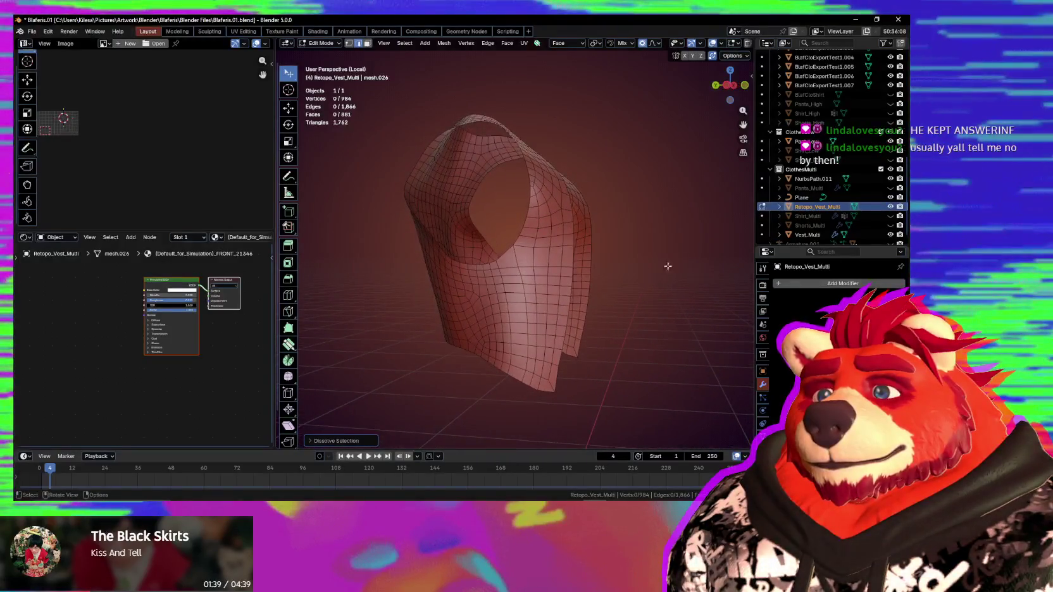
middle_click_drag(538, 301, 543, 297)
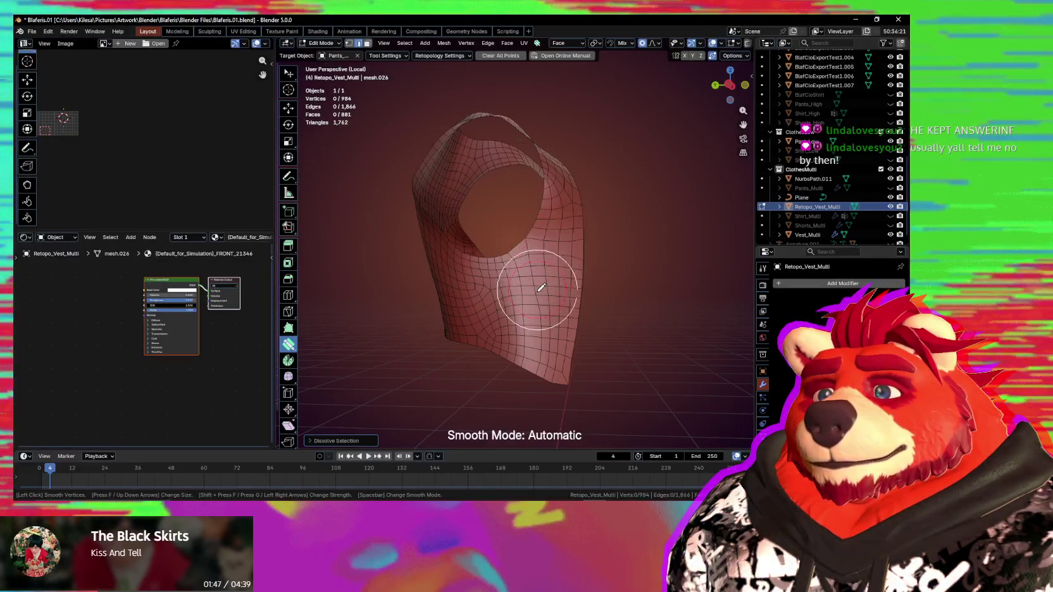
mouse_move(545, 235)
middle_mouse_down()
mouse_move(567, 292)
mouse_move(575, 281)
middle_mouse_up()
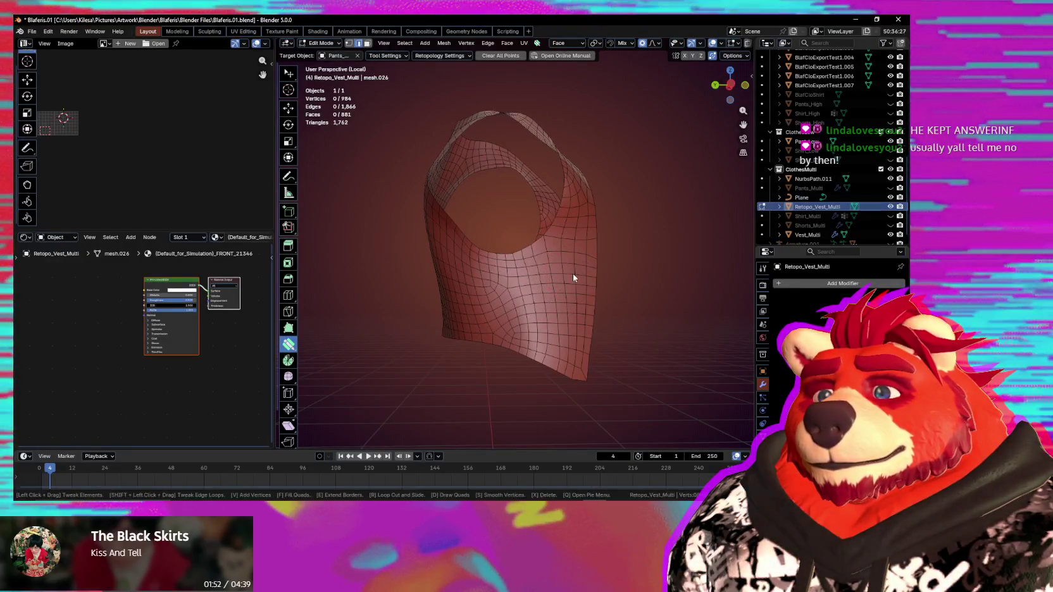
mouse_move(572, 277)
middle_mouse_down()
mouse_move(513, 305)
mouse_move(381, 299)
middle_mouse_up()
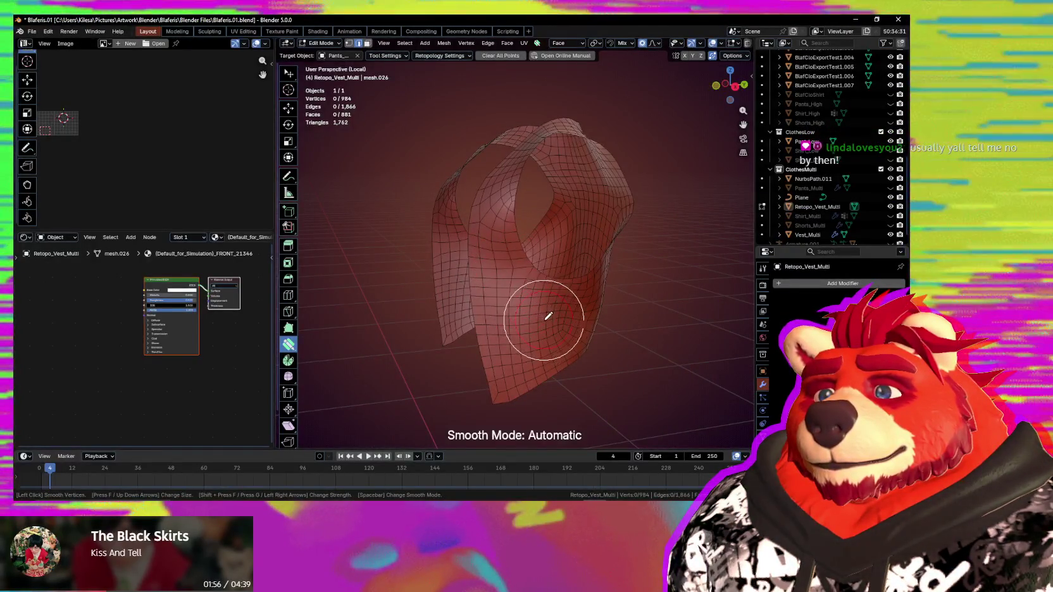
mouse_move(522, 378)
middle_mouse_down()
mouse_move(434, 368)
mouse_move(407, 380)
mouse_move(404, 412)
mouse_move(474, 445)
mouse_move(623, 377)
mouse_move(598, 364)
mouse_move(610, 344)
middle_mouse_up()
scroll(519, 308, "up", 3)
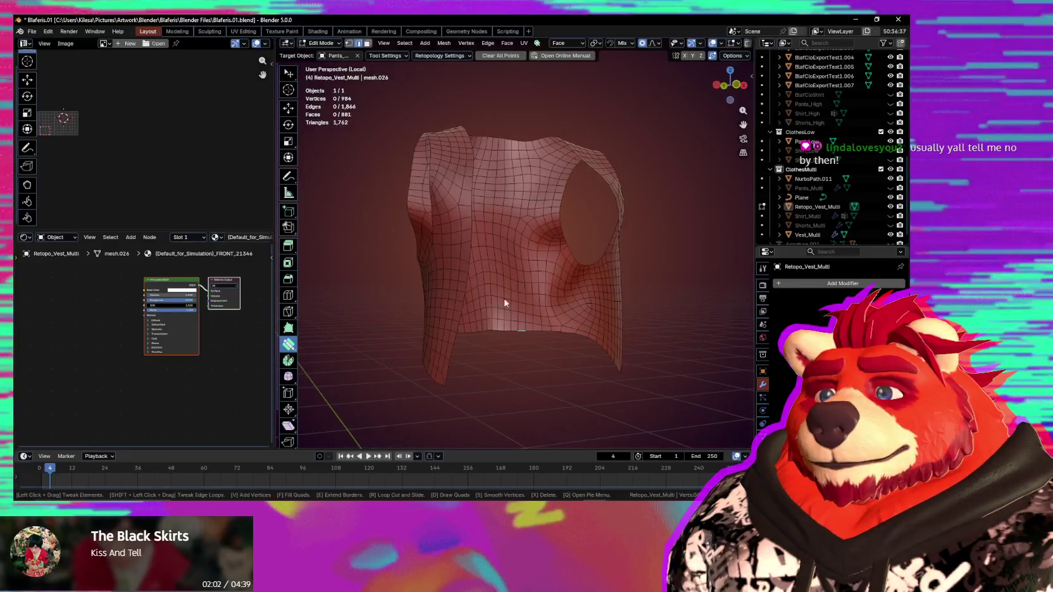
Step: Select the vest's hem edge loop together with both armhole loops
key("w")
left_click(467, 253, "alt")
middle_click_drag(467, 252, 545, 279)
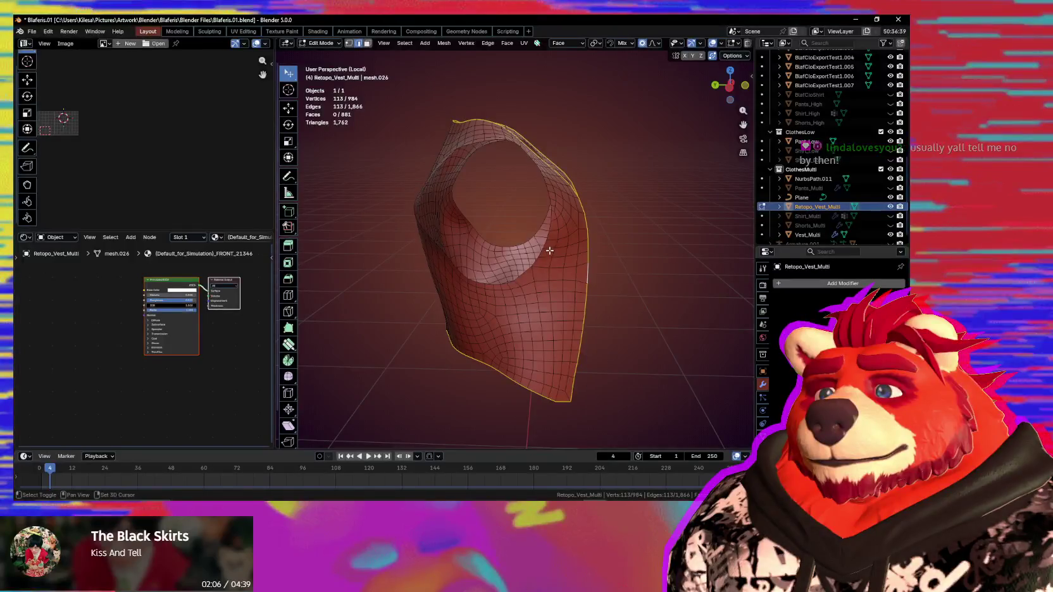
left_click(525, 247, "alt+shift")
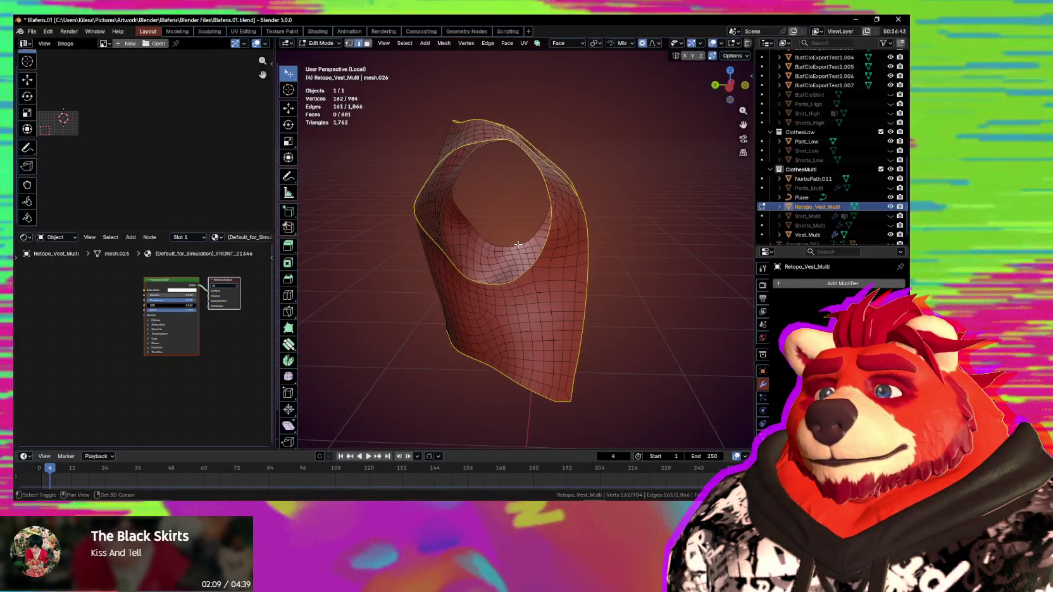
mouse_move(517, 244)
middle_mouse_down()
mouse_move(427, 304)
mouse_move(554, 305)
mouse_move(541, 293)
middle_mouse_up()
left_click(427, 304, "alt+shift")
Step: Return the vest to Object Mode through the mode pie menu
mouse_move(451, 277)
middle_mouse_down()
mouse_move(533, 261)
mouse_move(537, 284)
mouse_move(654, 304)
middle_mouse_up()
right_click(534, 262)
key("ctrl+Tab")
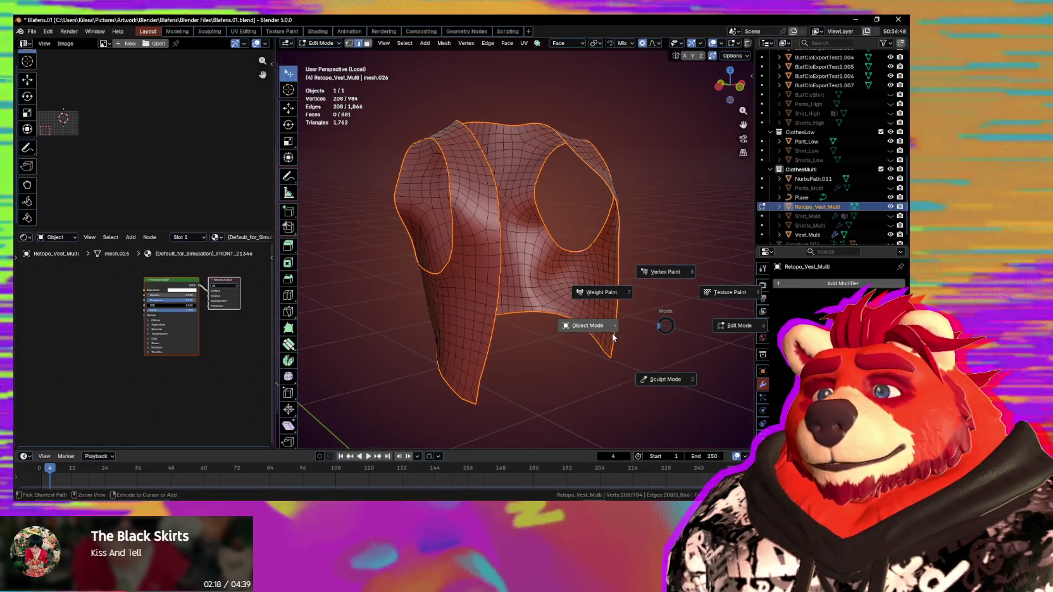
left_click(563, 339)
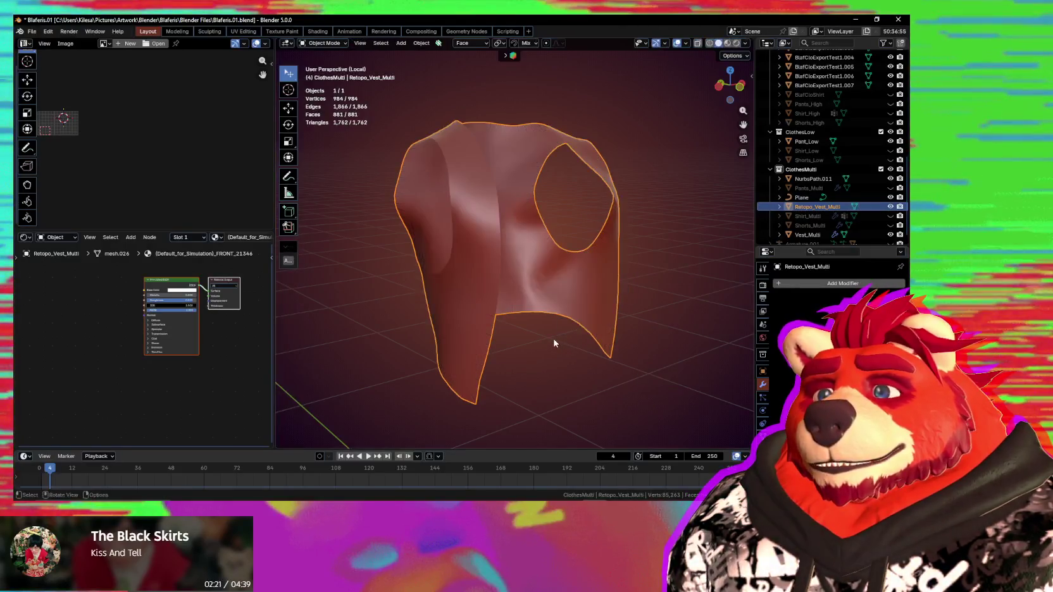
Step: Look over the vest from front and three-quarter angles and save the .blend file
middle_click_drag(510, 354, 548, 341)
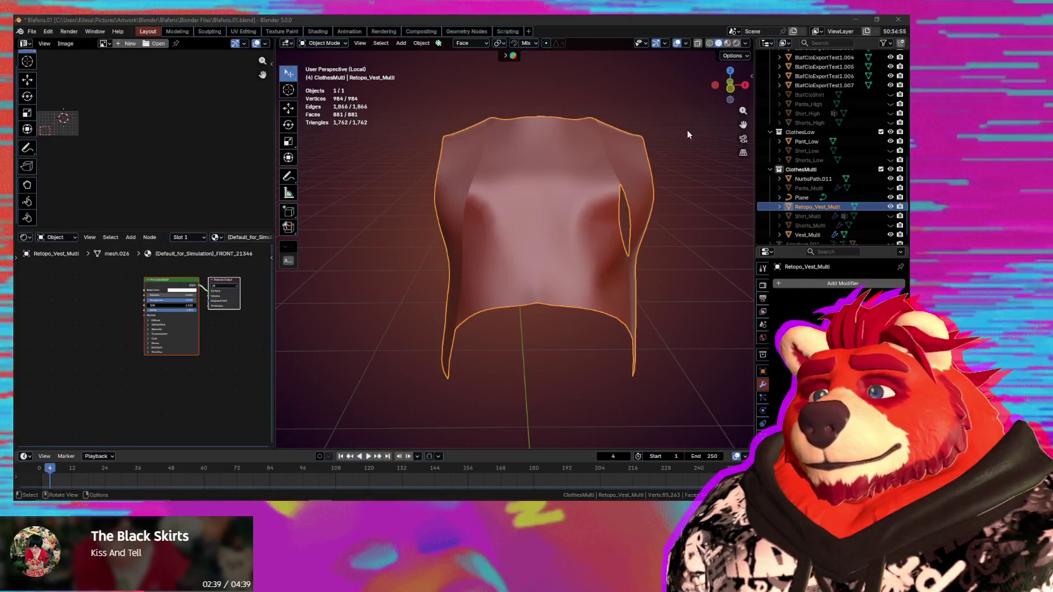
mouse_move(530, 241)
middle_mouse_down()
mouse_move(585, 254)
mouse_move(564, 244)
middle_mouse_up()
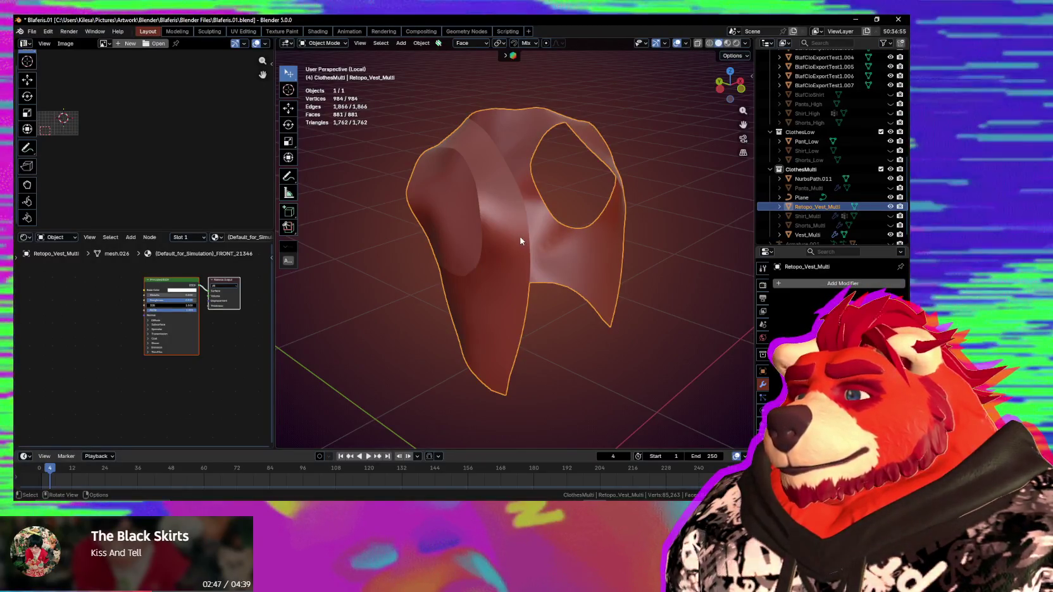
mouse_move(510, 258)
middle_mouse_down()
mouse_move(520, 261)
mouse_move(489, 249)
middle_mouse_up()
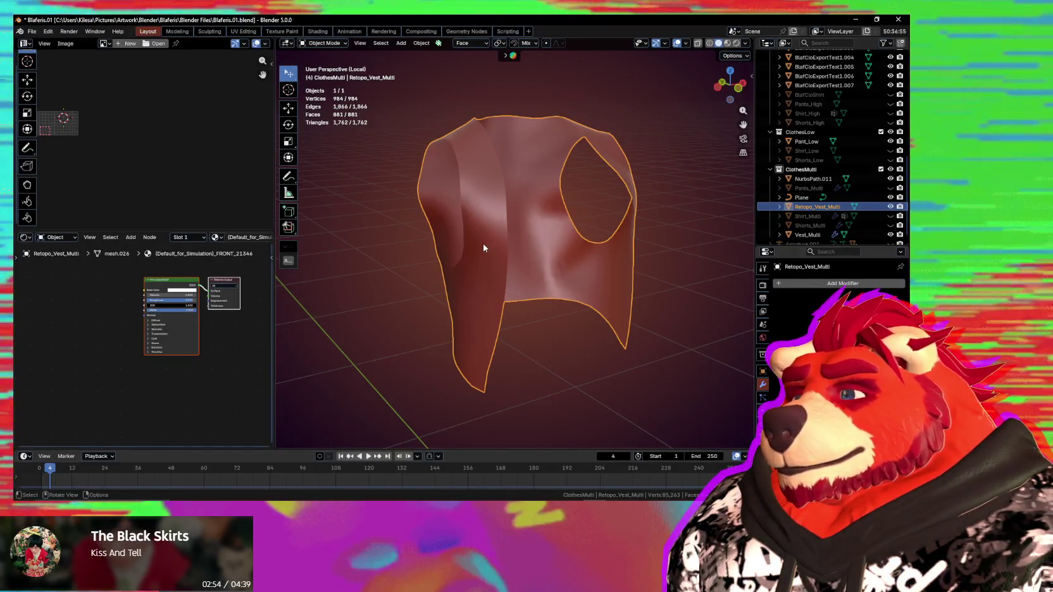
mouse_move(482, 247)
middle_mouse_down()
mouse_move(482, 264)
mouse_move(451, 266)
mouse_move(475, 249)
mouse_move(463, 251)
mouse_move(500, 247)
mouse_move(528, 267)
middle_mouse_up()
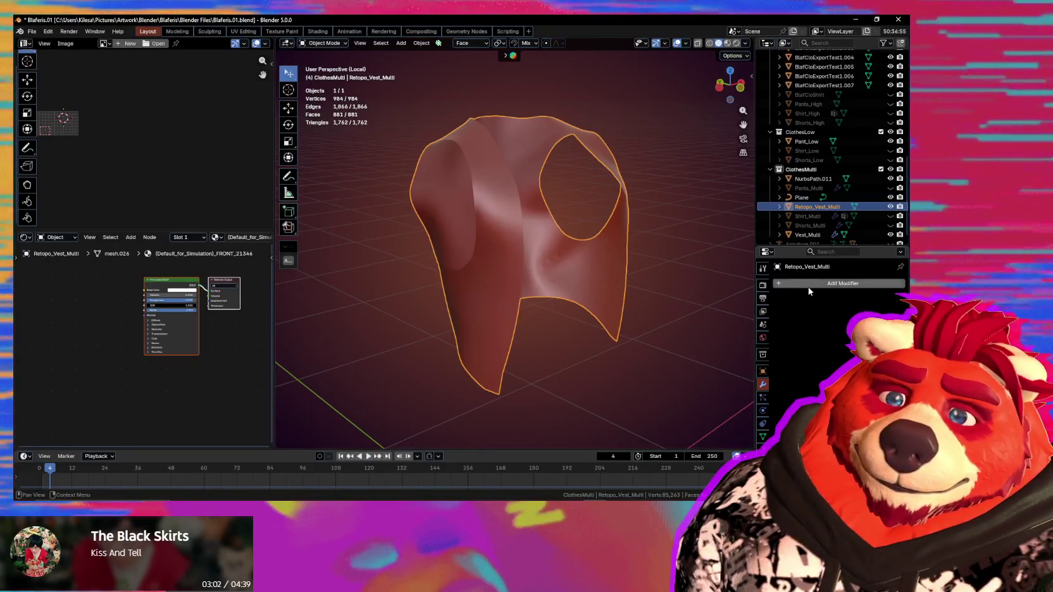
key("ctrl+s")
mouse_move(597, 288)
middle_mouse_down()
mouse_move(499, 285)
mouse_move(585, 297)
middle_mouse_up()
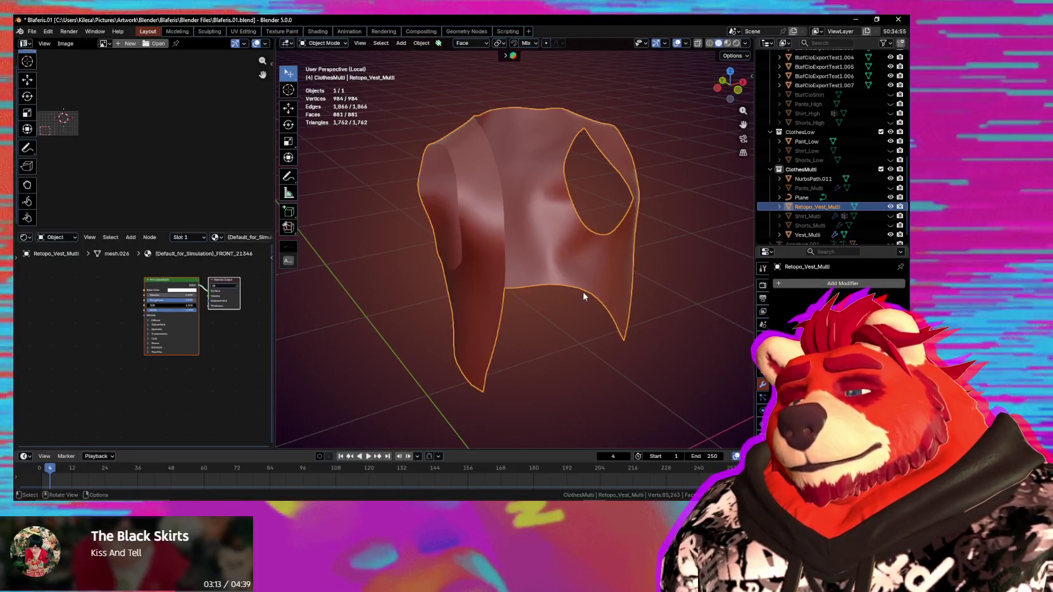
Step: Add Solidify from Quick Favorites, thickening the vest to 1,968 vertices and 1,970 faces
key("q")
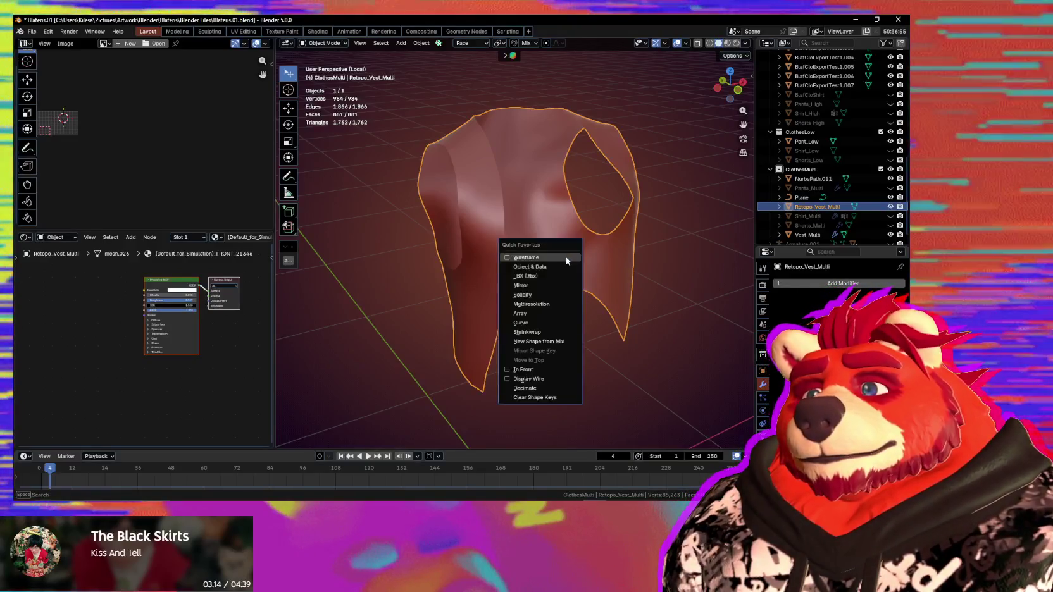
left_click(548, 299)
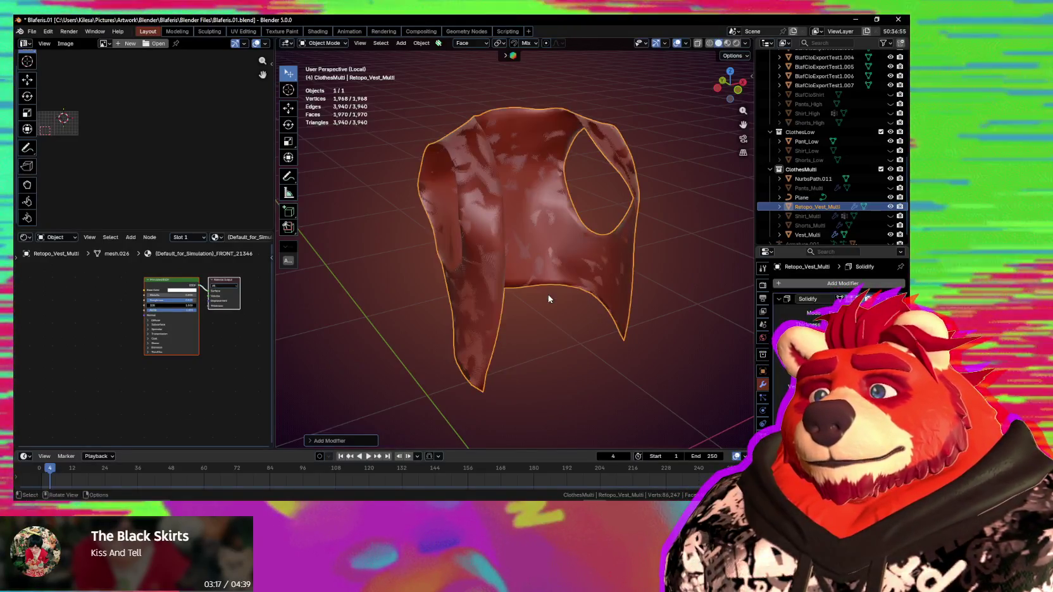
mouse_move(561, 317)
middle_mouse_down()
mouse_move(520, 307)
mouse_move(580, 306)
mouse_move(564, 308)
mouse_move(734, 353)
middle_mouse_up()
scroll(548, 313, "up", 3)
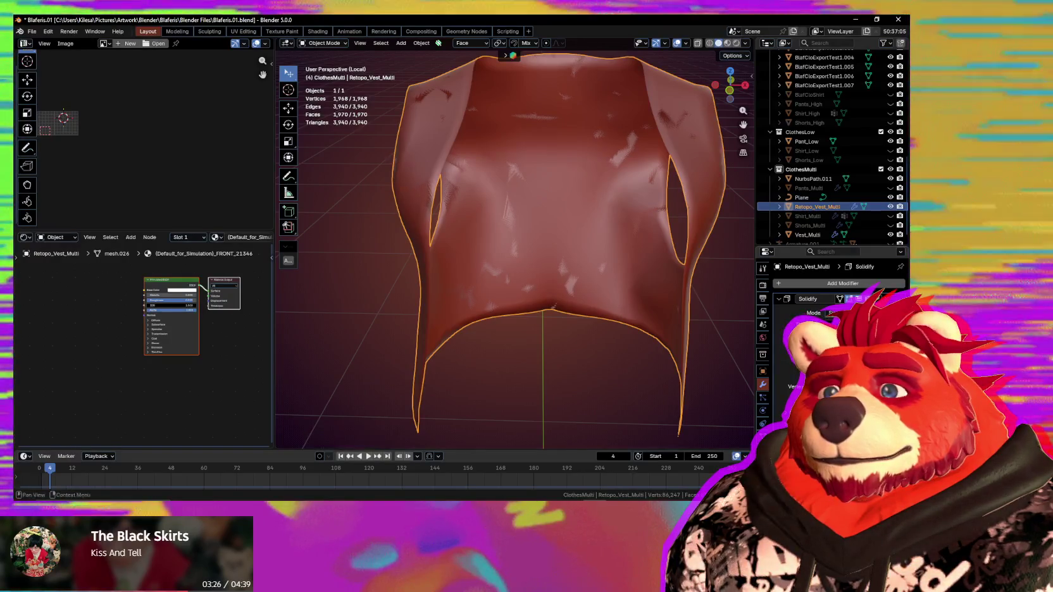
mouse_move(620, 158)
middle_mouse_down()
mouse_move(633, 155)
mouse_move(623, 154)
middle_mouse_up()
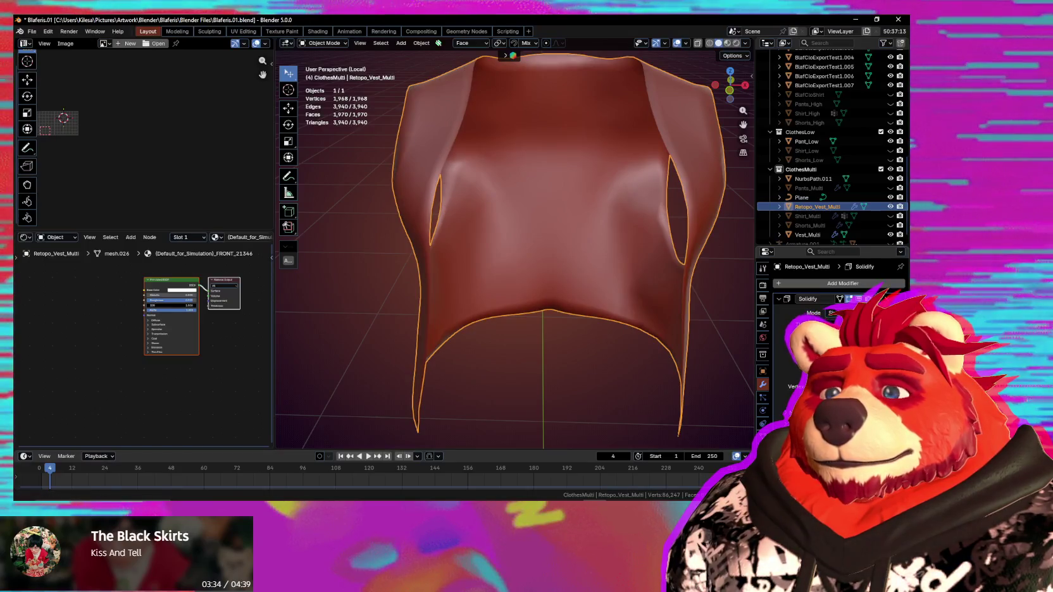
middle_click_drag(623, 154, 649, 289)
key("n")
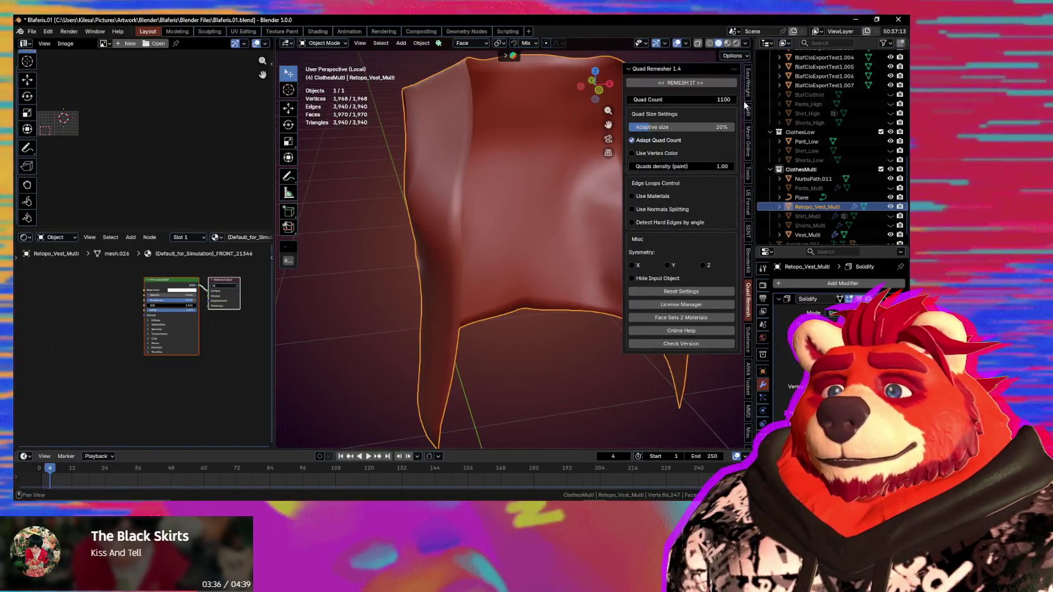
Step: Check the vest's transforms in the Item tab, then apply All Transforms for 0° rotation and 1.000 scale
left_click(748, 94)
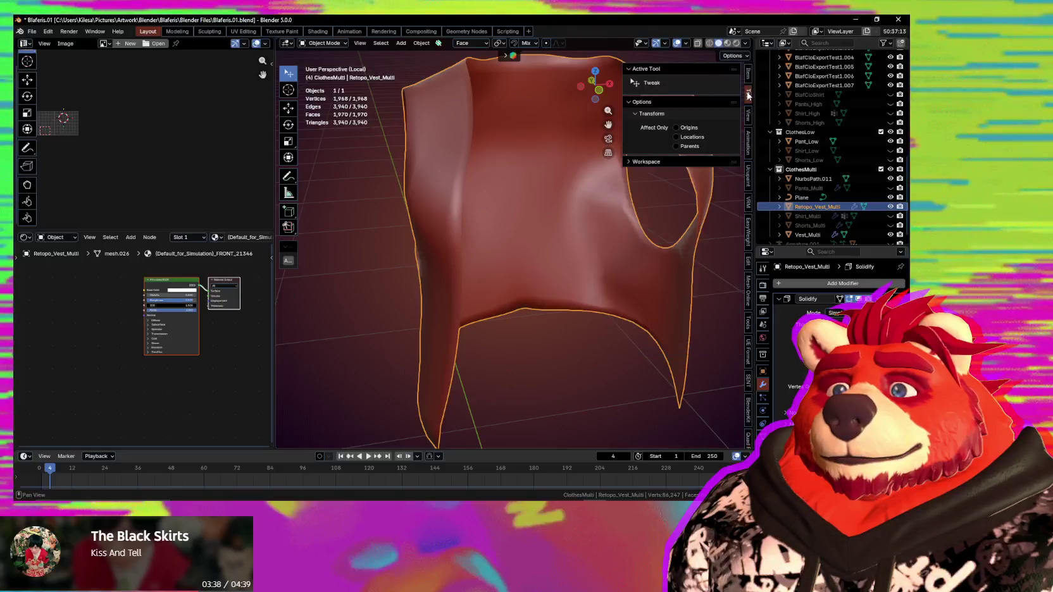
left_click(749, 76)
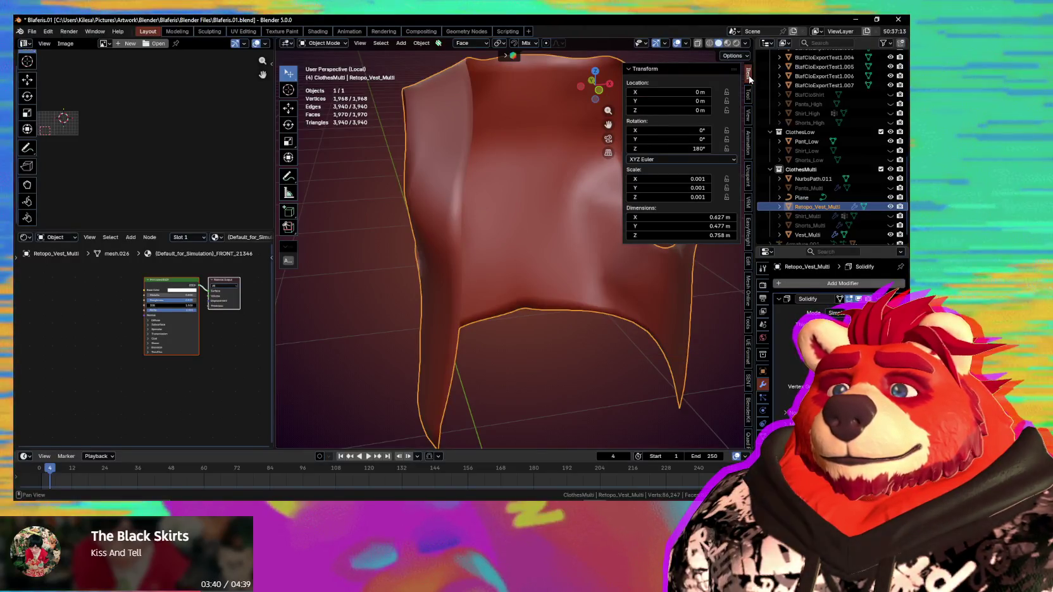
middle_click_drag(481, 215, 400, 216)
key("ctrl+Tab")
key("Escape")
scroll(468, 228, "down", 4)
key("ctrl+a")
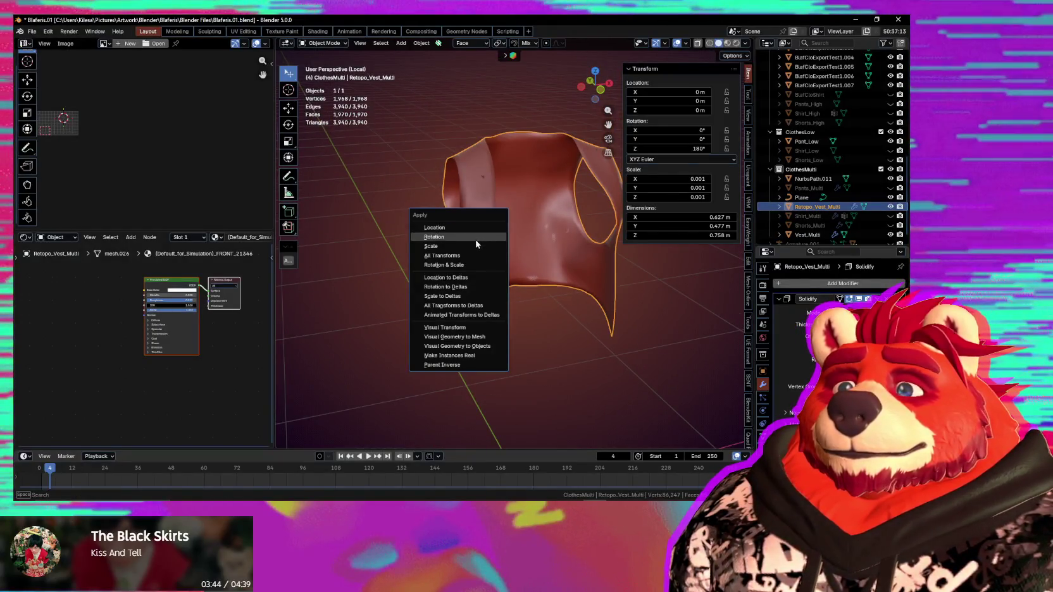
left_click(471, 256)
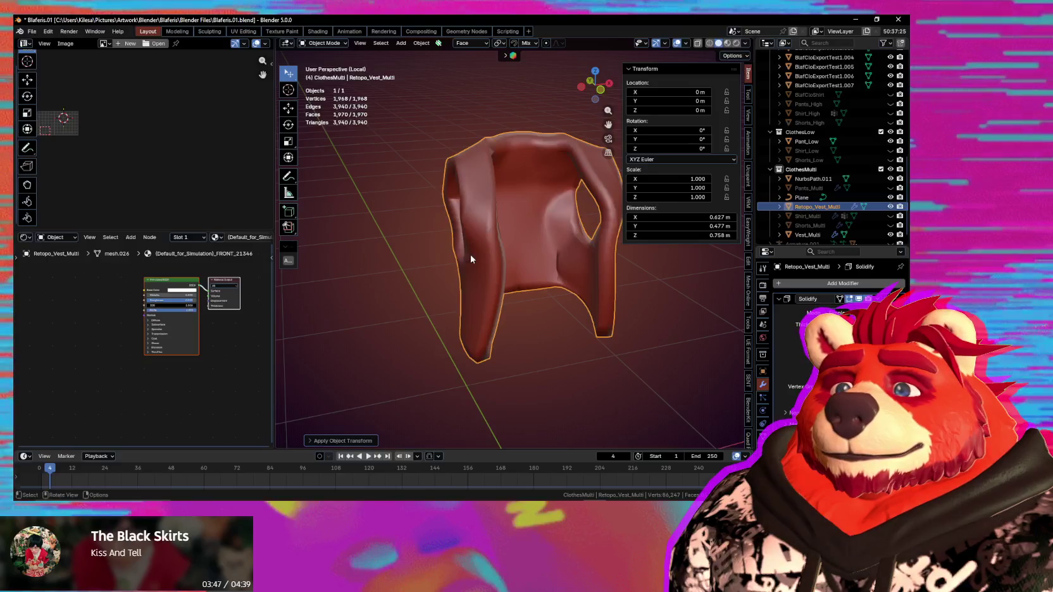
middle_click_drag(477, 259, 548, 264)
middle_click_drag(623, 315, 676, 316)
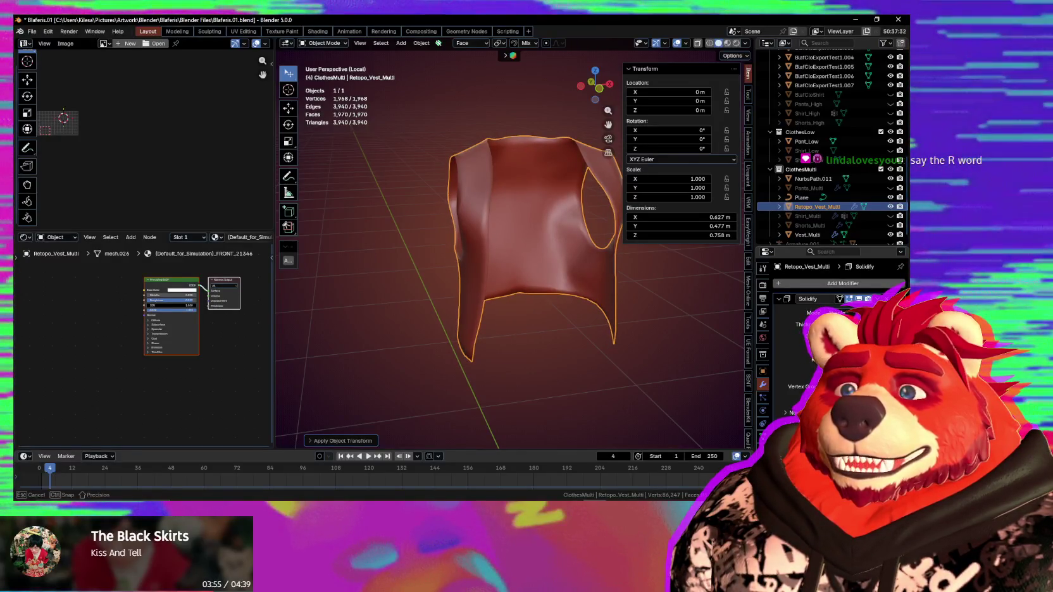
Step: Inspect the solidified vest from the front, side, above and armhole, then switch to CLO 3D
mouse_move(675, 317)
middle_mouse_down()
mouse_move(359, 315)
mouse_move(649, 309)
mouse_move(306, 293)
mouse_move(557, 317)
mouse_move(548, 316)
middle_mouse_up()
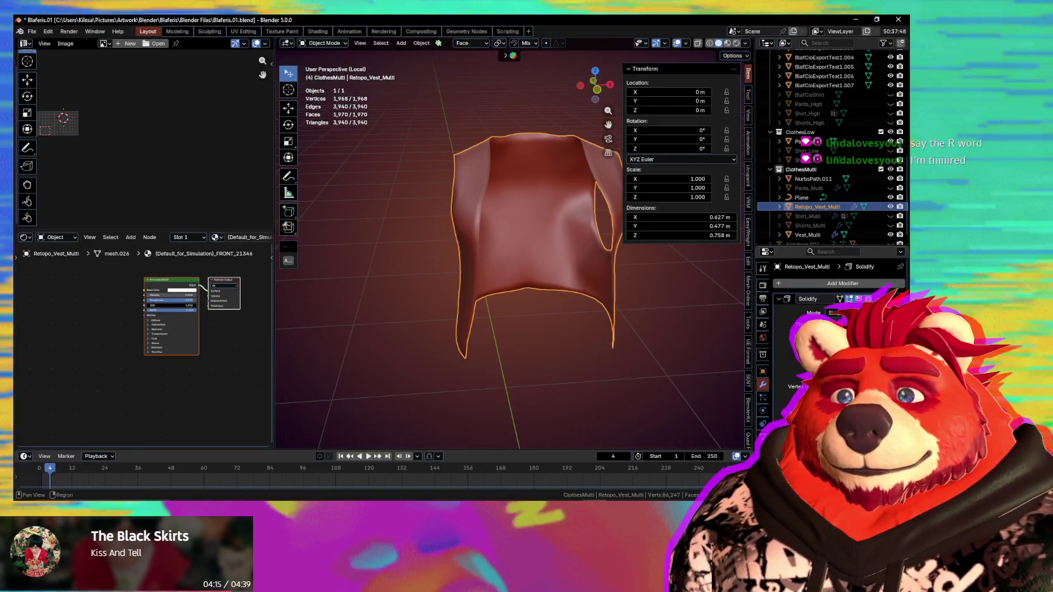
mouse_move(514, 343)
middle_mouse_down()
mouse_move(564, 329)
mouse_move(674, 326)
middle_mouse_up()
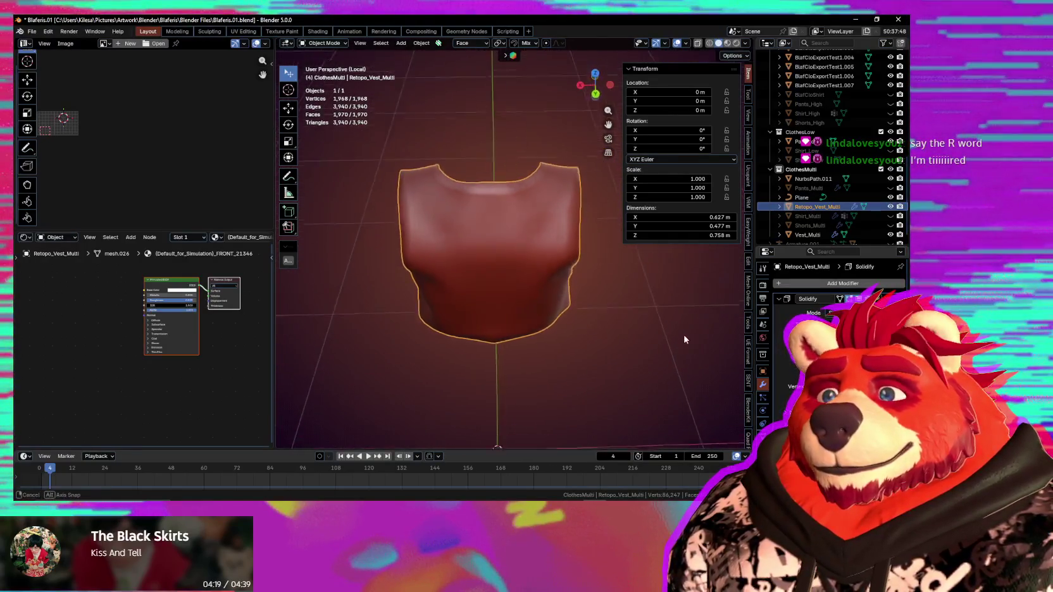
mouse_move(553, 308)
middle_mouse_down()
mouse_move(587, 311)
mouse_move(568, 315)
middle_mouse_up()
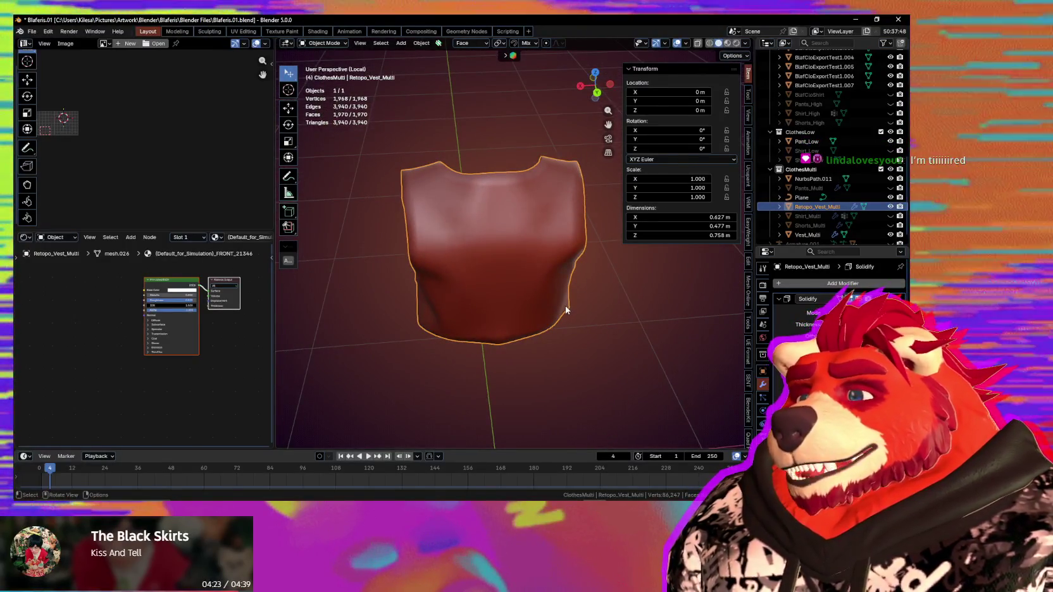
mouse_move(567, 310)
middle_mouse_down()
mouse_move(470, 322)
mouse_move(574, 263)
mouse_move(578, 274)
mouse_move(653, 282)
mouse_move(618, 253)
mouse_move(648, 262)
middle_mouse_up()
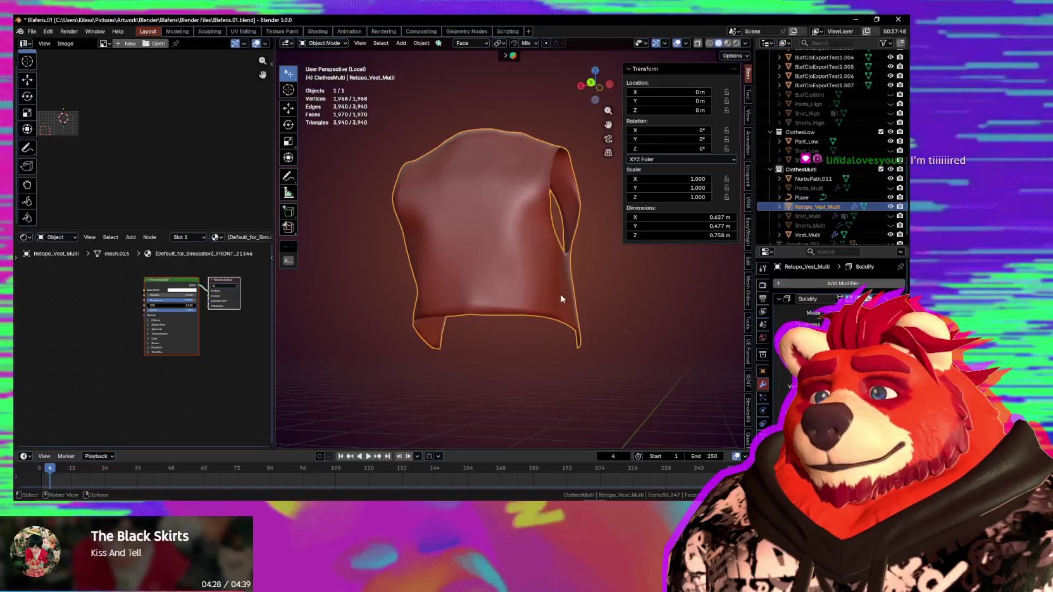
middle_click_drag(511, 305, 510, 292)
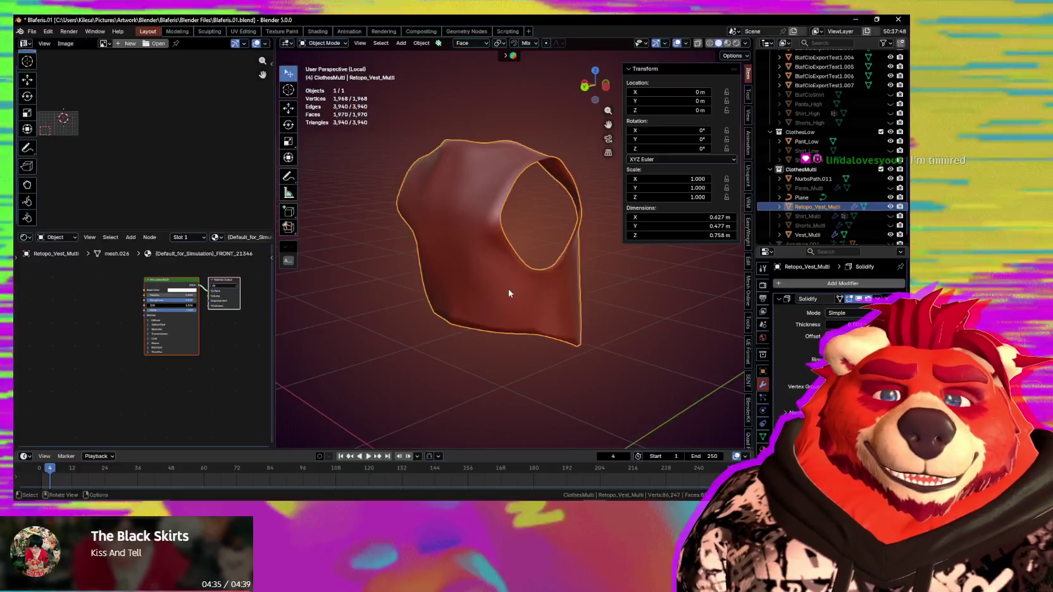
key("alt+Tab")
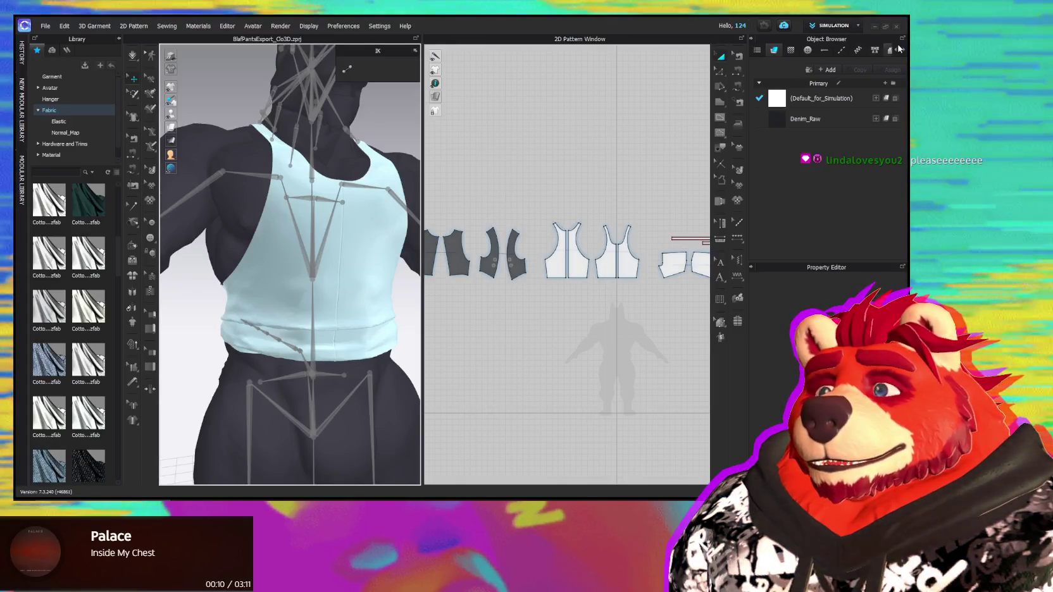
Step: Go back from the CLO 3D vest and pattern view to Blender
key("alt+Tab")
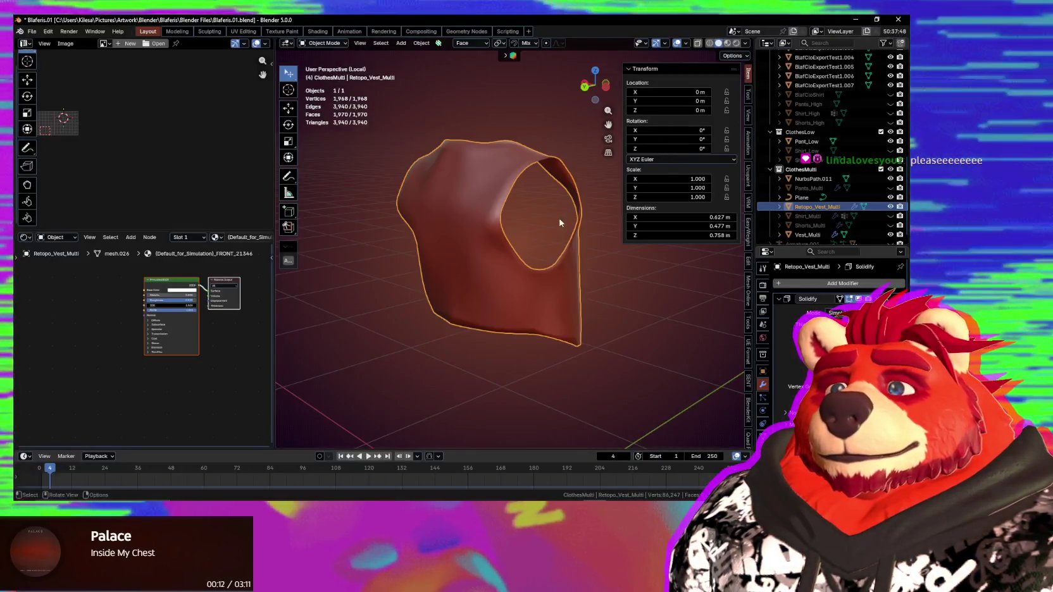
middle_click_drag(567, 211, 495, 345)
mouse_move(589, 338)
middle_mouse_down()
mouse_move(519, 278)
mouse_move(545, 265)
mouse_move(496, 293)
mouse_move(424, 292)
mouse_move(408, 277)
mouse_move(512, 268)
mouse_move(481, 272)
mouse_move(512, 277)
mouse_move(446, 244)
mouse_move(418, 247)
mouse_move(482, 254)
mouse_move(491, 223)
mouse_move(487, 246)
middle_mouse_up()
key("Tab")
scroll(481, 272, "up", 5)
scroll(418, 247, "down", 3)
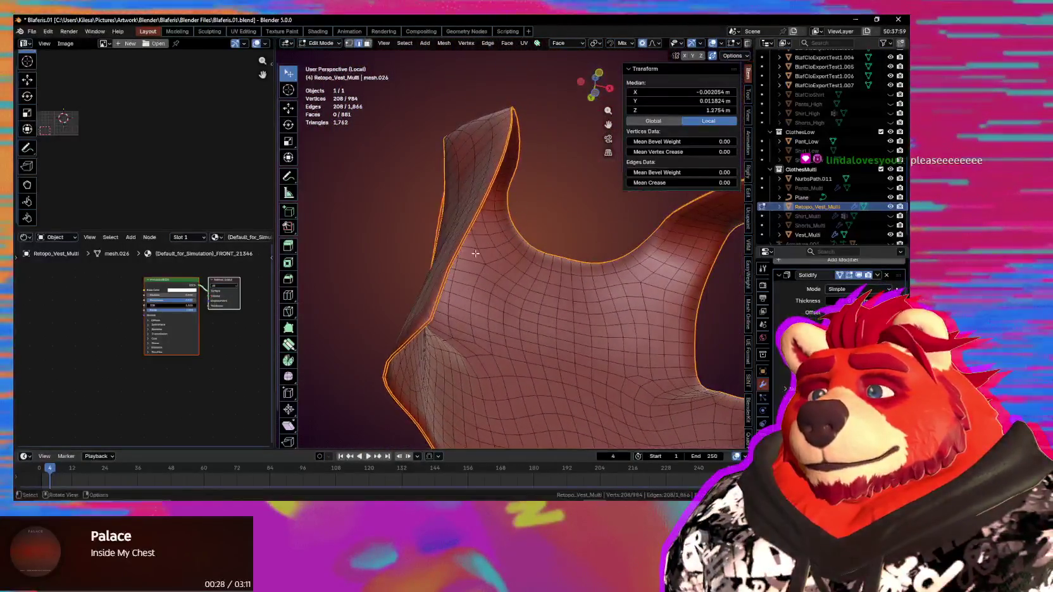
scroll(487, 246, "up", 2)
scroll(493, 253, "up", 2)
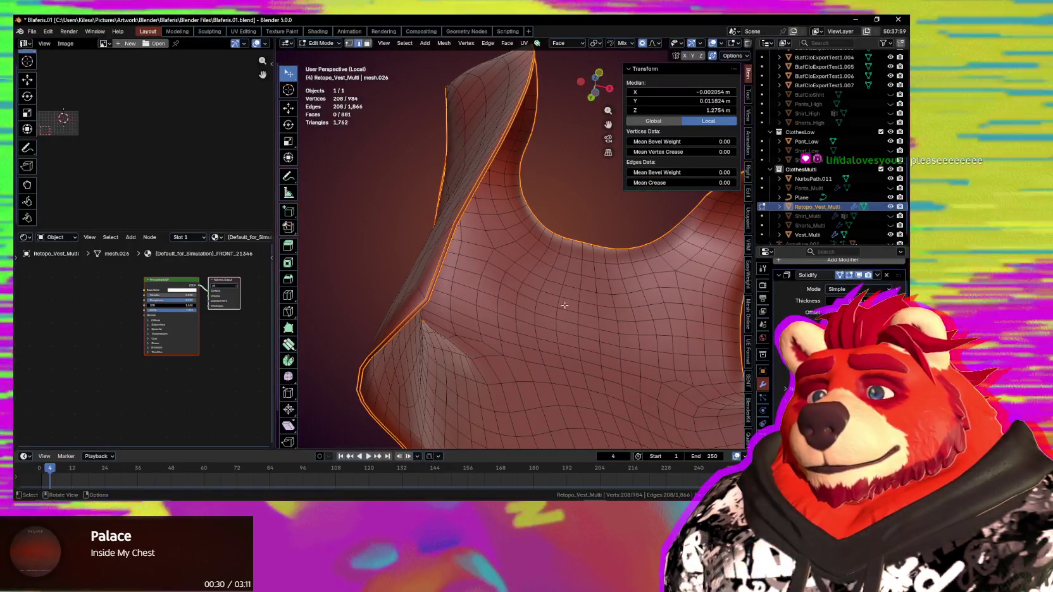
mouse_move(588, 392)
middle_mouse_down()
mouse_move(599, 371)
mouse_move(627, 378)
middle_mouse_up()
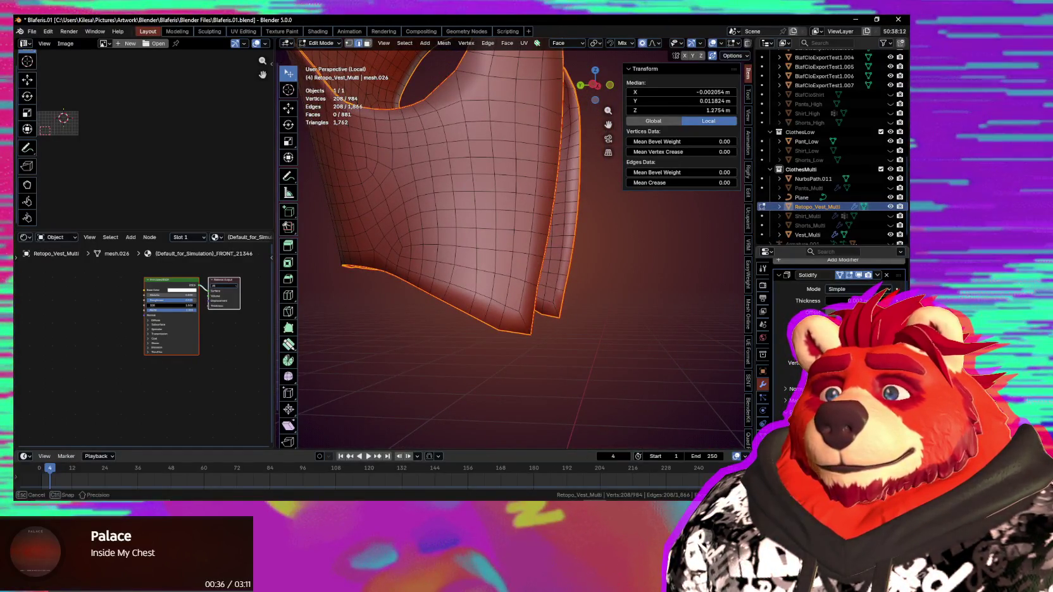
key("Tab")
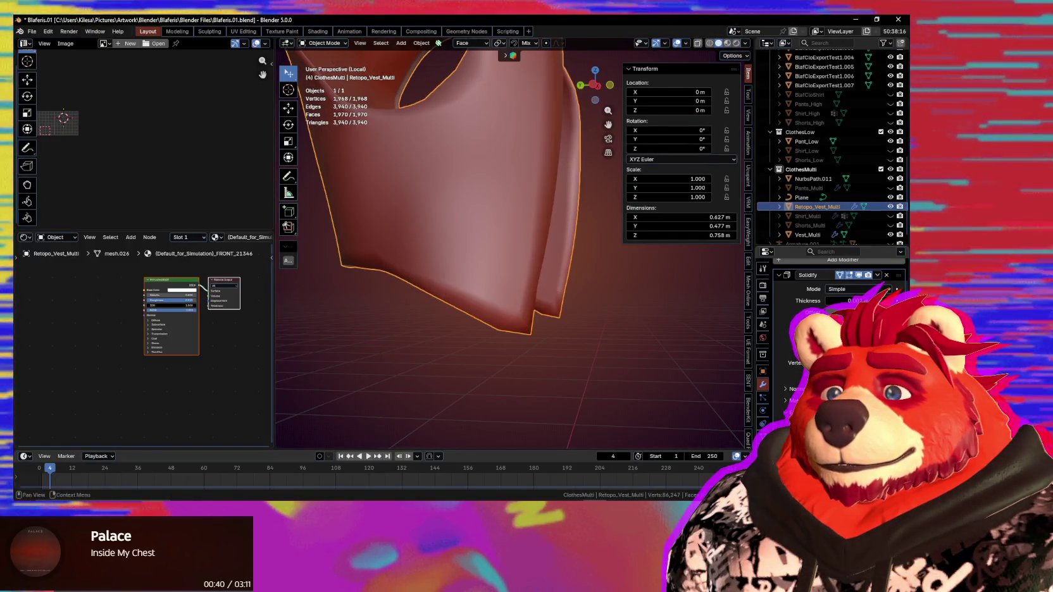
Step: Scroll the Solidify modifier panel to check its 0.002 m thickness and -1 offset
middle_click_drag(627, 380, 630, 373)
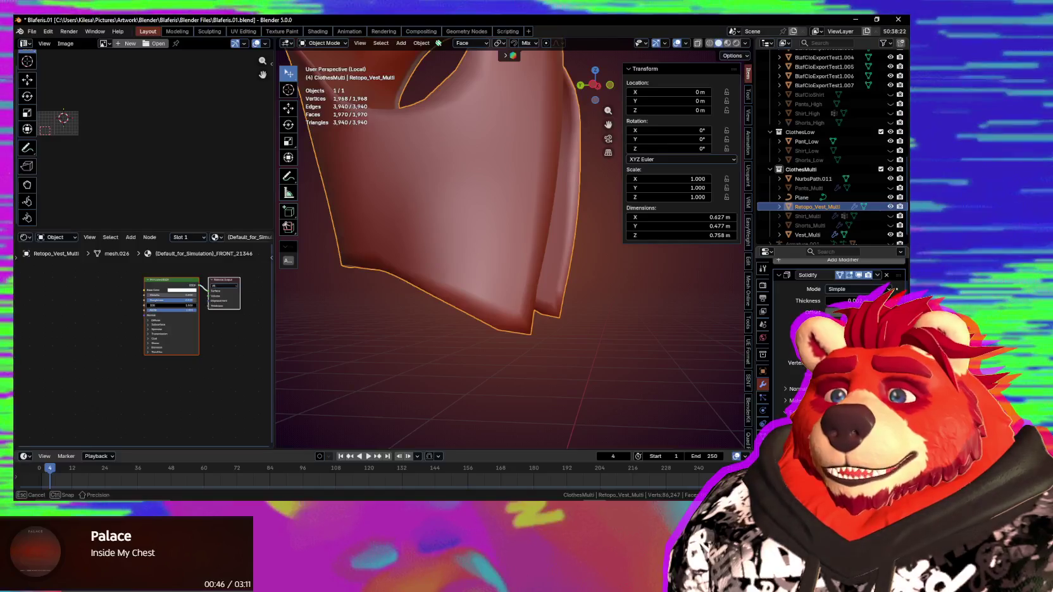
scroll(835, 291, "down", 2)
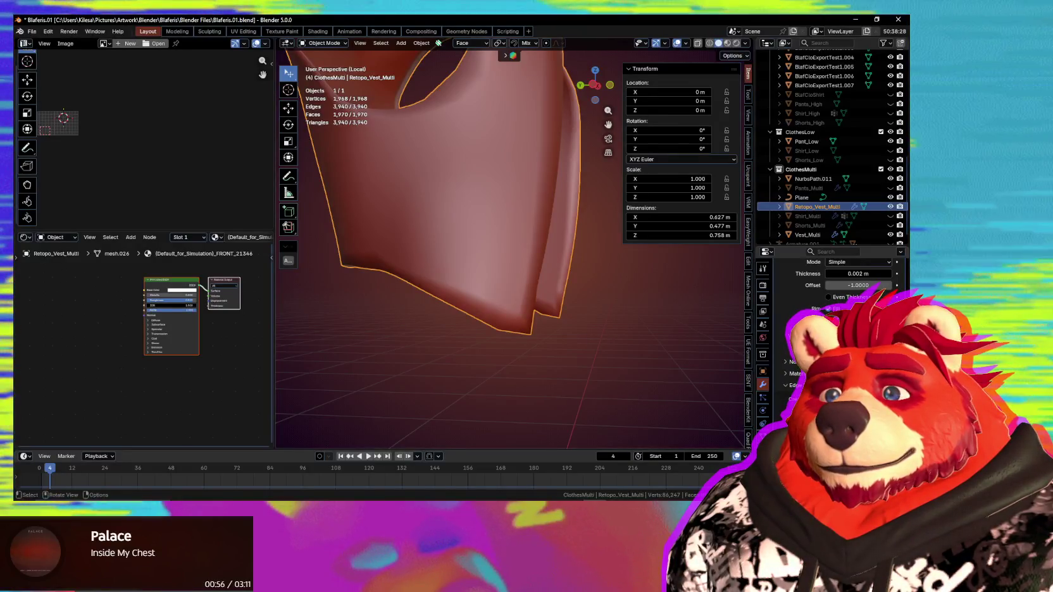
scroll(510, 247, "down", 2)
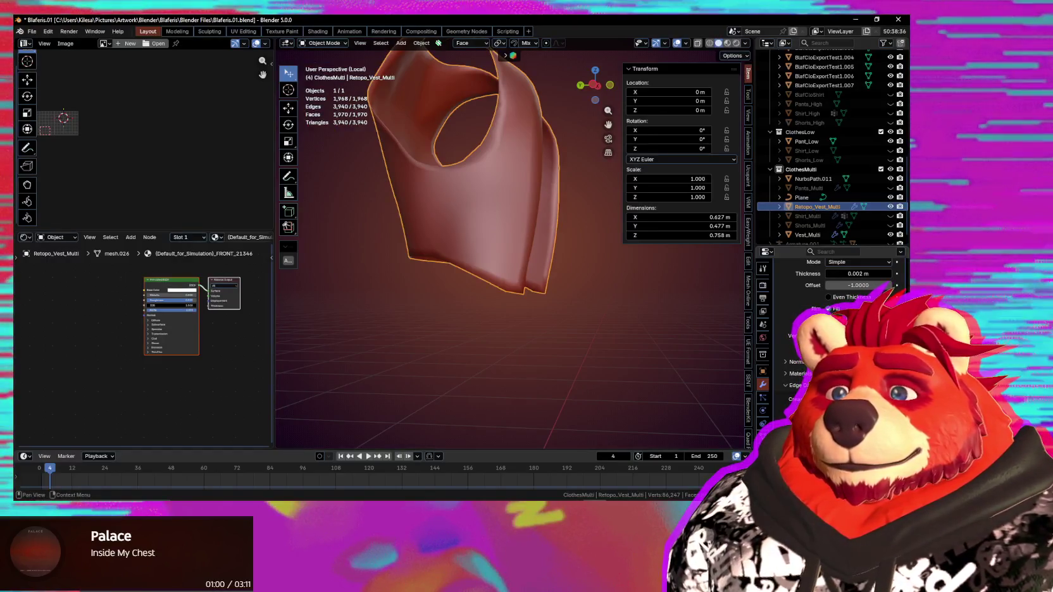
scroll(835, 285, "down", 2)
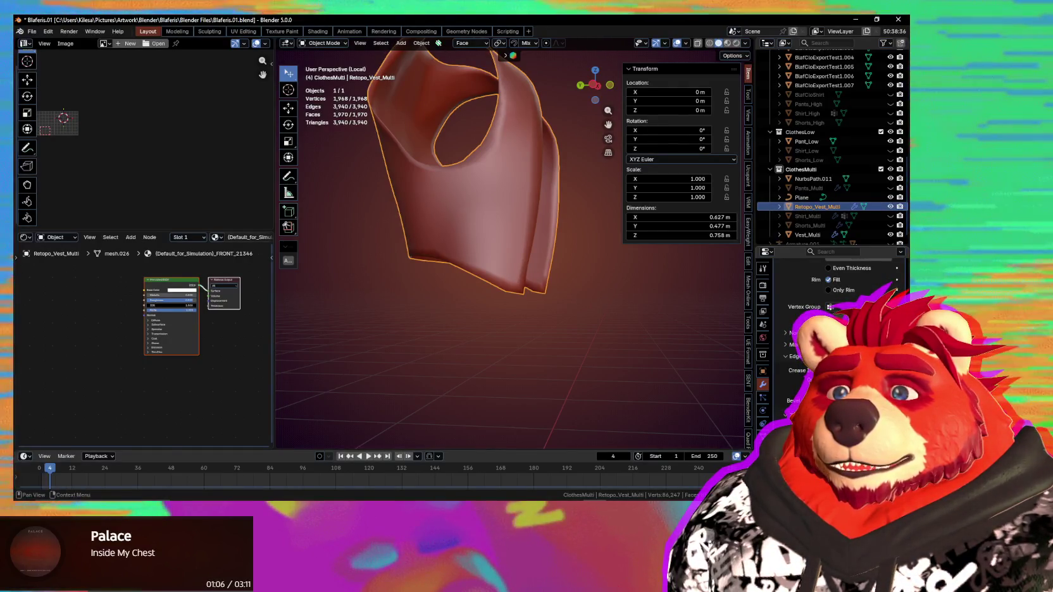
scroll(835, 284, "up", 3)
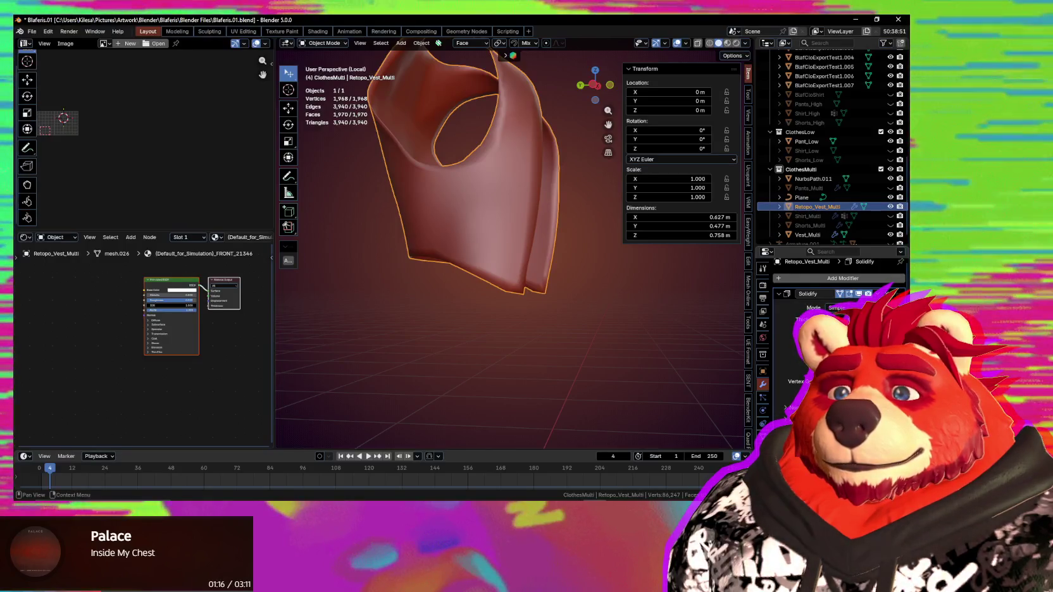
Step: Undo to get the lighter 1,192-vertex solidified vest, then enter its Edit Mode
key("ctrl+z")
mouse_move(554, 348)
middle_mouse_down()
mouse_move(419, 327)
mouse_move(544, 315)
mouse_move(458, 352)
mouse_move(463, 343)
mouse_move(450, 376)
mouse_move(500, 372)
mouse_move(519, 352)
mouse_move(513, 382)
mouse_move(565, 378)
mouse_move(451, 303)
mouse_move(428, 243)
mouse_move(519, 299)
mouse_move(497, 235)
mouse_move(523, 188)
mouse_move(555, 266)
mouse_move(509, 271)
mouse_move(540, 282)
mouse_move(534, 333)
mouse_move(612, 294)
middle_mouse_up()
scroll(545, 317, "up", 2)
key("Tab")
scroll(545, 321, "up", 2)
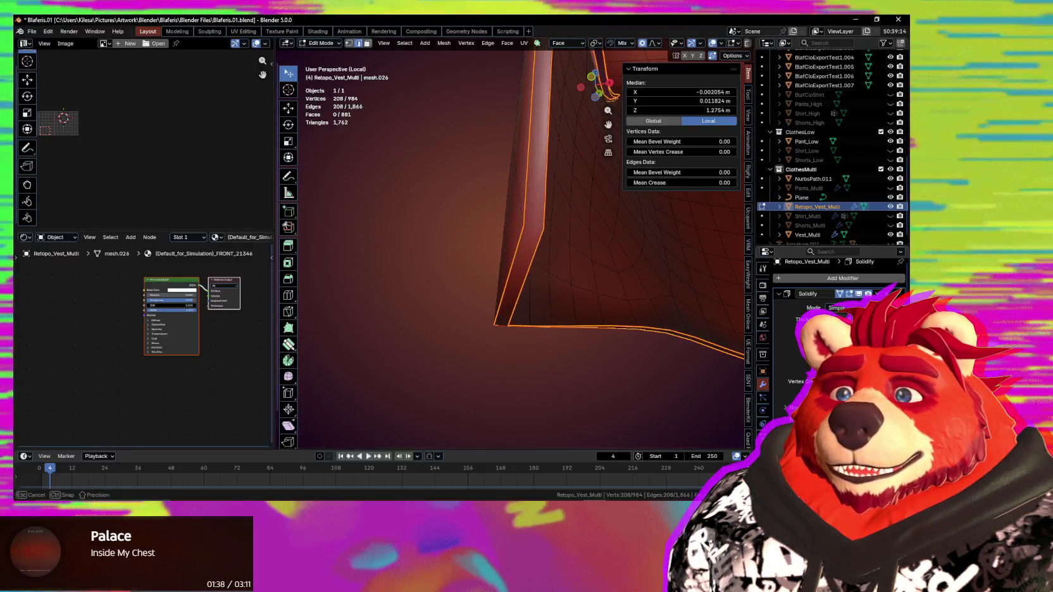
left_click(838, 307)
left_click(838, 320)
mouse_move(696, 329)
middle_mouse_down()
mouse_move(665, 340)
mouse_move(744, 358)
mouse_move(578, 321)
mouse_move(613, 318)
middle_mouse_up()
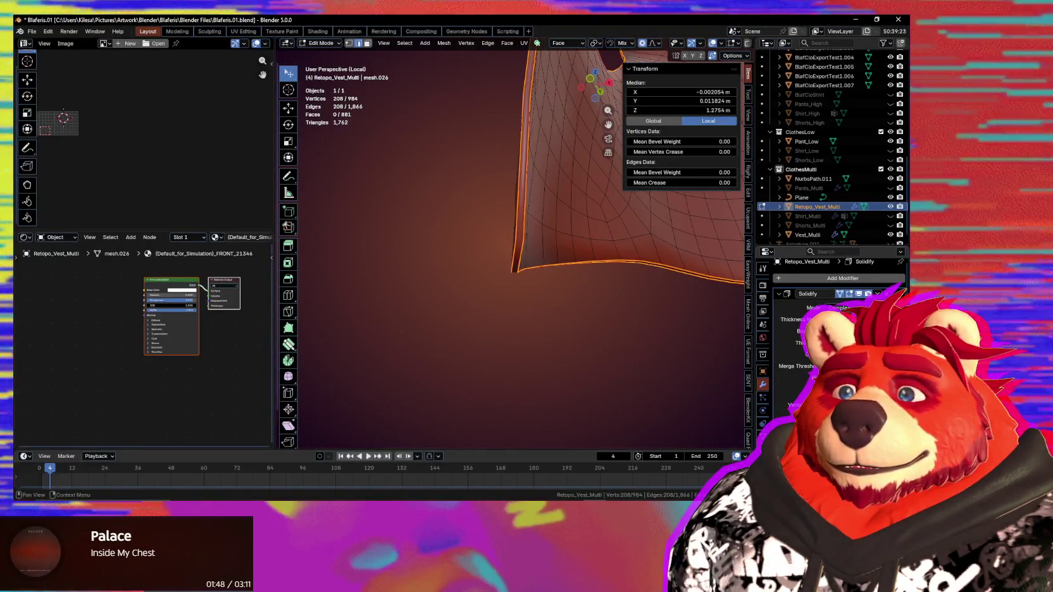
mouse_move(608, 317)
middle_mouse_down()
mouse_move(596, 343)
mouse_move(695, 357)
mouse_move(652, 376)
mouse_move(671, 366)
middle_mouse_up()
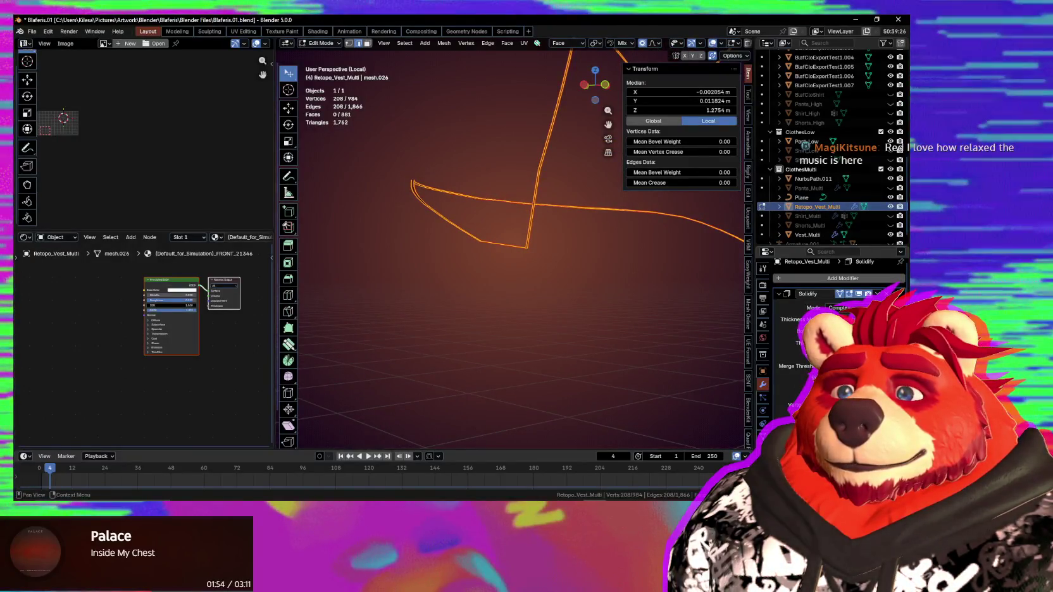
mouse_move(544, 291)
middle_mouse_down()
mouse_move(529, 280)
mouse_move(720, 312)
middle_mouse_up()
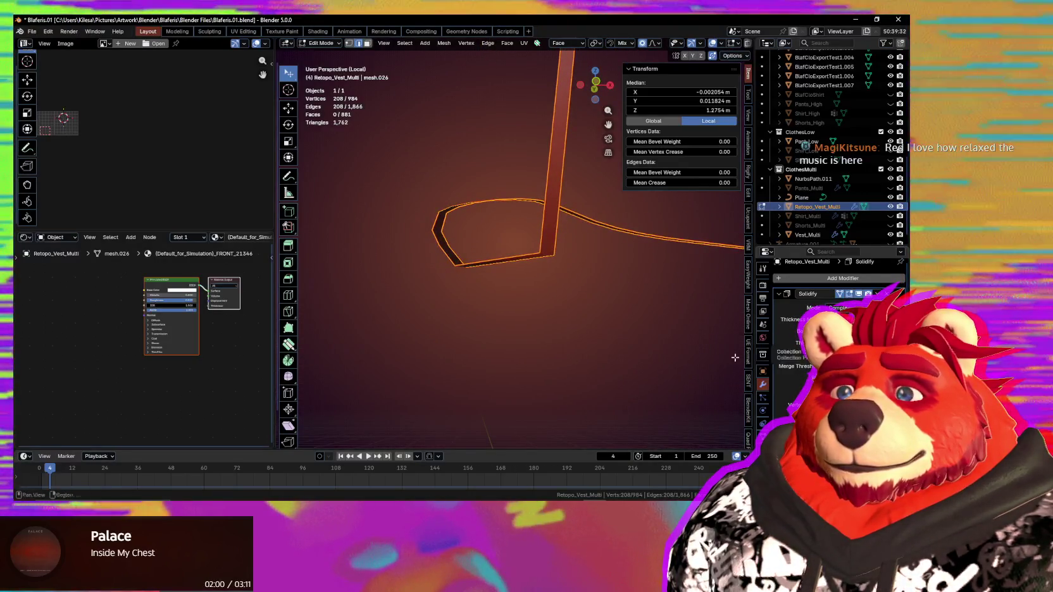
mouse_move(630, 348)
middle_mouse_down()
mouse_move(668, 355)
mouse_move(658, 352)
middle_mouse_up()
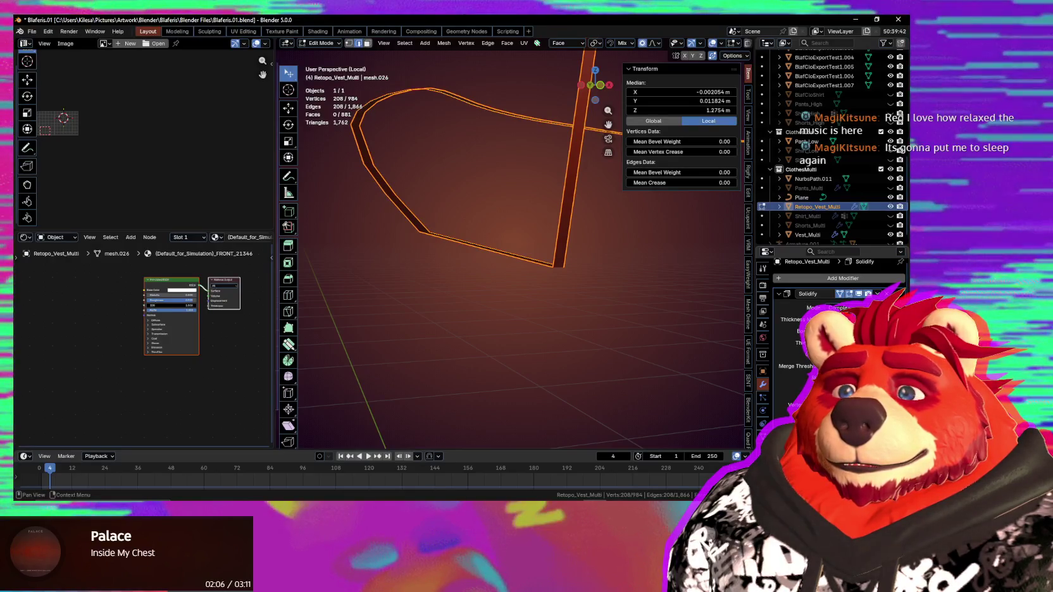
scroll(835, 316, "down", 3)
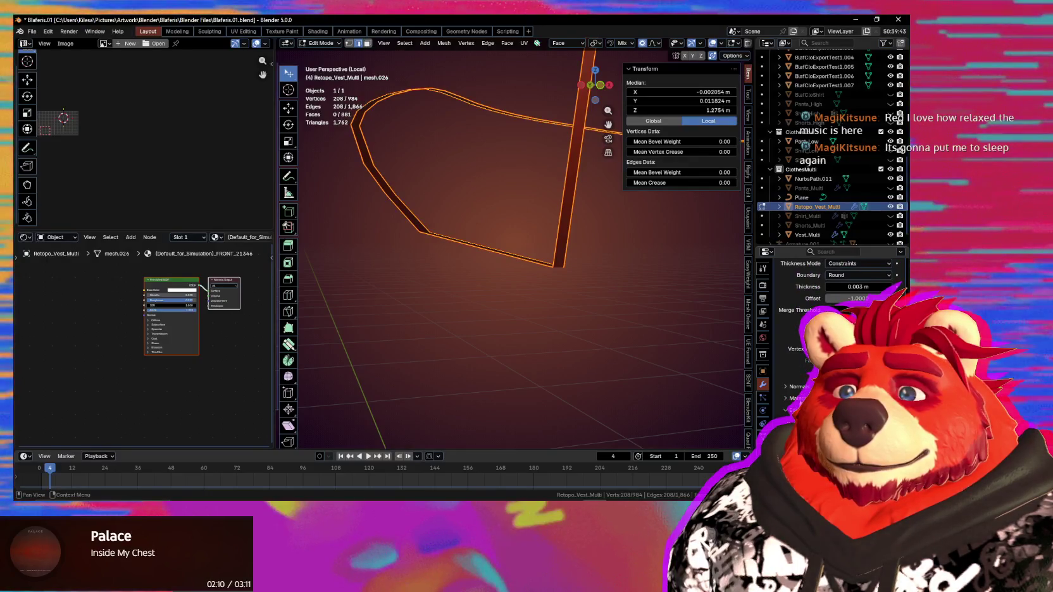
scroll(835, 297, "up", 3)
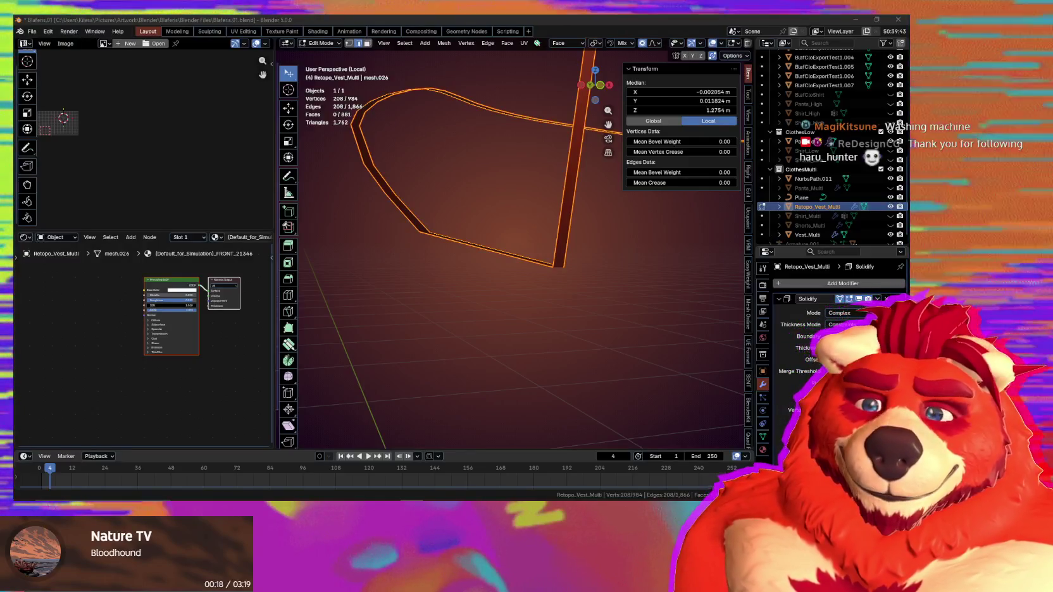
Step: Increase the Solidify thickness of the vest's rim
middle_click_drag(354, 263, 437, 283)
middle_click_drag(497, 298, 566, 312)
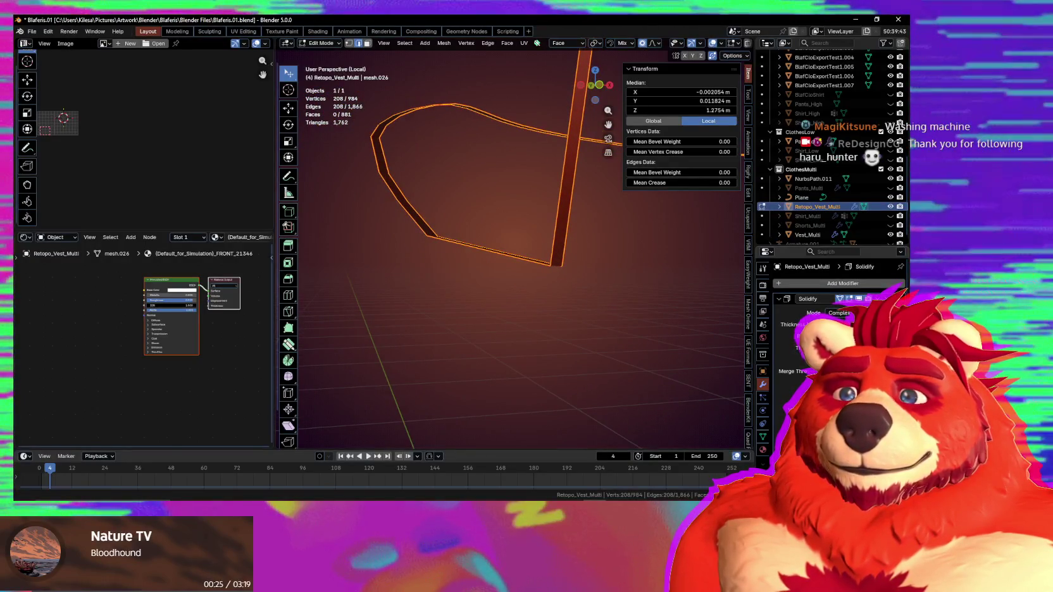
mouse_move(816, 324)
left_mouse_down()
mouse_move(848, 324)
mouse_move(810, 325)
left_mouse_up()
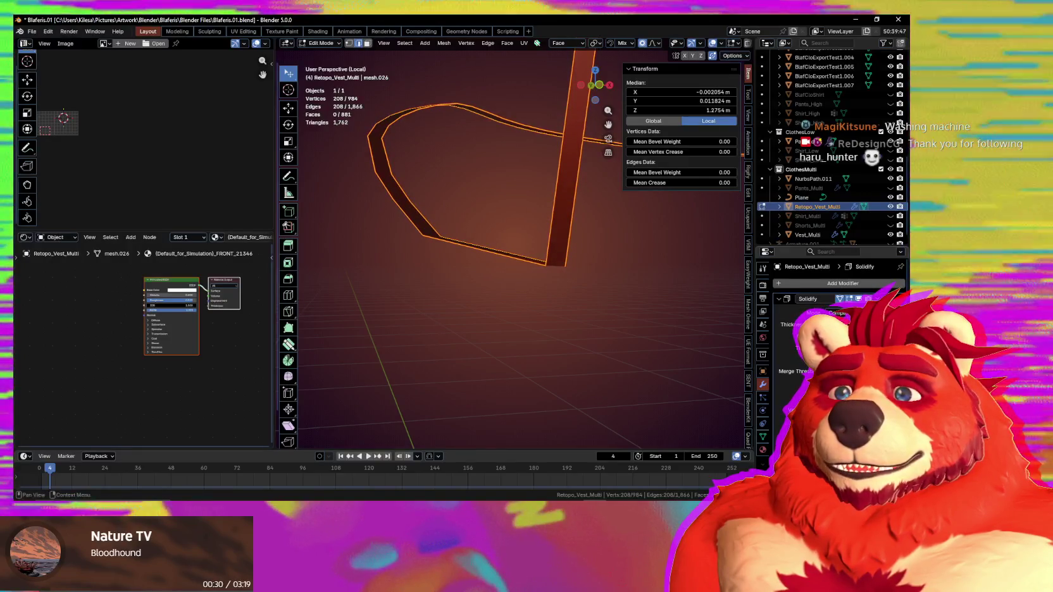
Step: In Object Mode, add subdivision level 1, try level 2, then revert to level 1
key("Tab")
mouse_move(592, 333)
middle_mouse_down()
mouse_move(622, 343)
mouse_move(568, 315)
mouse_move(653, 323)
middle_mouse_up()
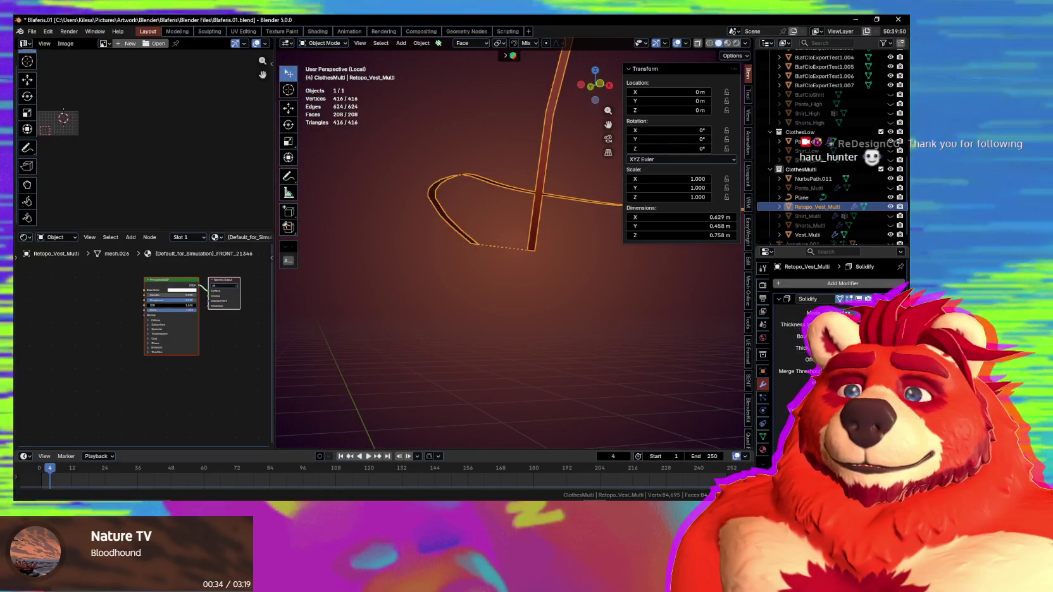
key("ctrl+z")
middle_click_drag(551, 300, 475, 299)
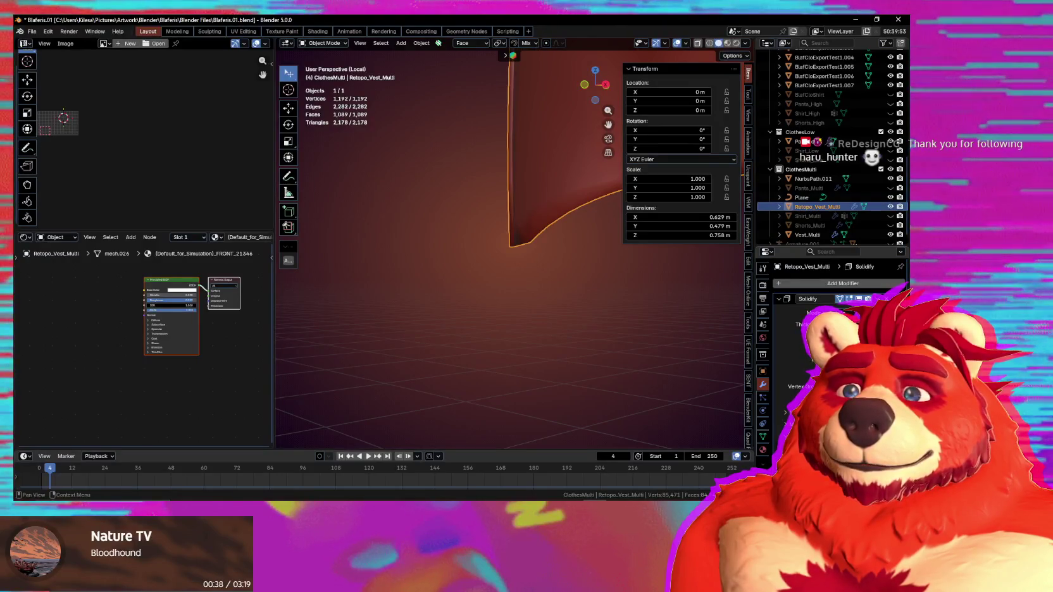
key("ctrl+z")
middle_click_drag(645, 313, 569, 277)
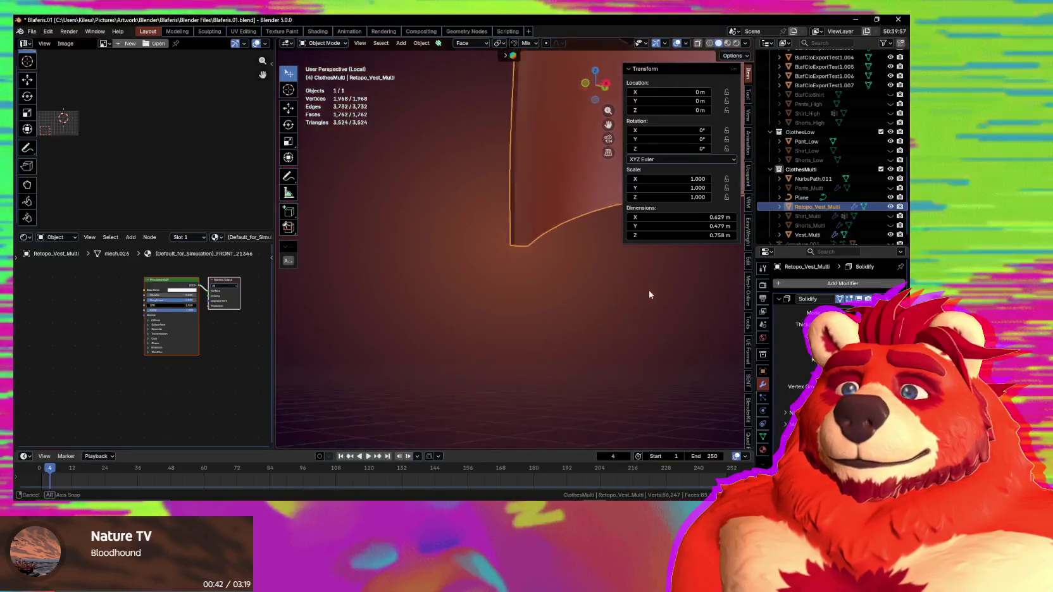
mouse_move(569, 276)
middle_mouse_down()
mouse_move(662, 313)
mouse_move(570, 342)
mouse_move(548, 395)
middle_mouse_up()
key("ctrl+shift+z")
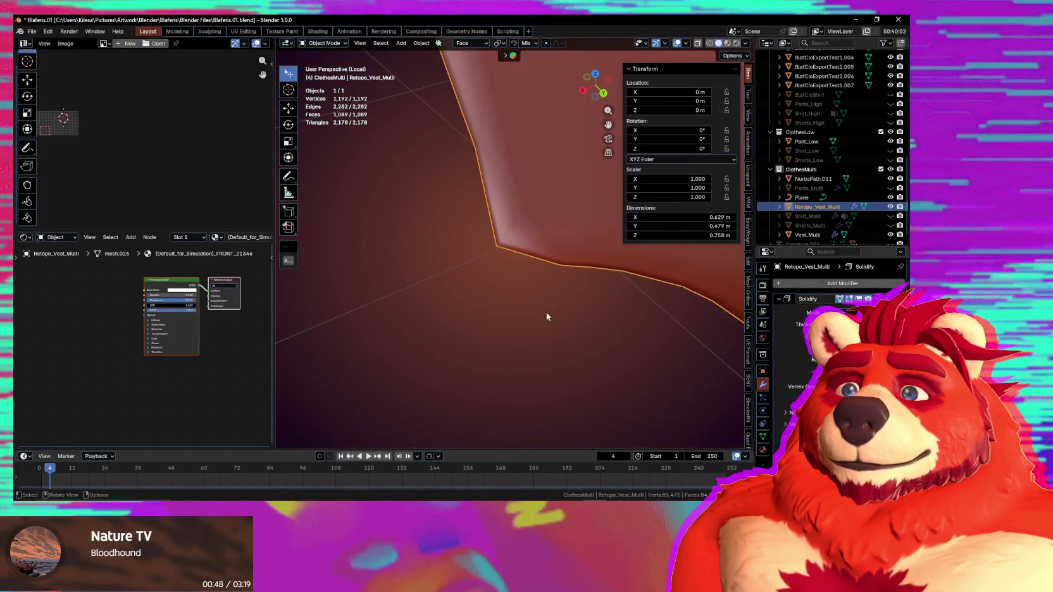
Step: Inspect the smoothed vest rim from several angles before going back into Edit Mode
mouse_move(537, 312)
middle_mouse_down()
mouse_move(525, 314)
mouse_move(599, 293)
middle_mouse_up()
scroll(807, 377, "down", 2)
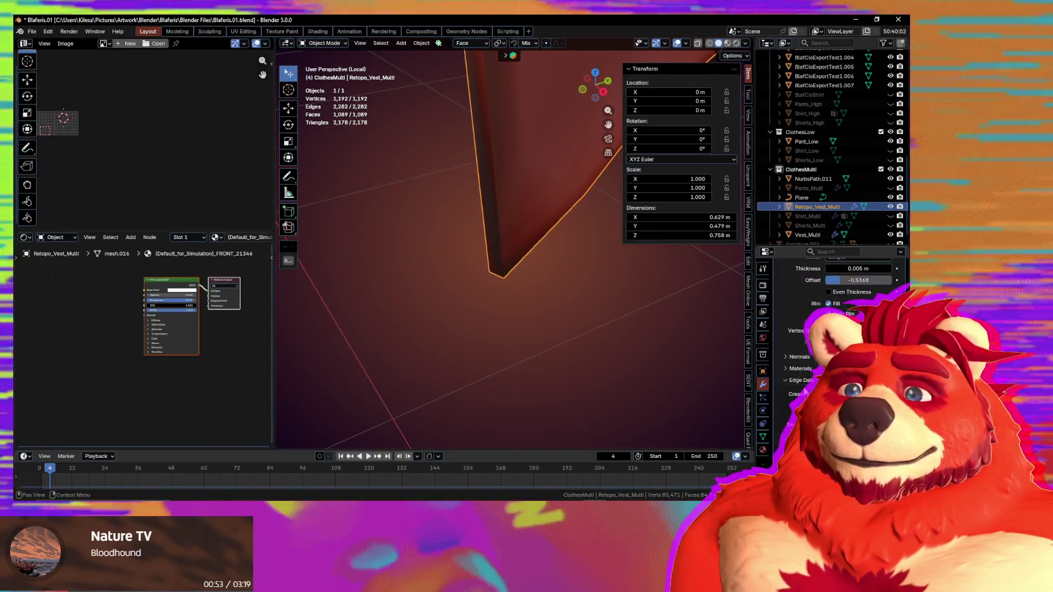
scroll(801, 386, "down", 1)
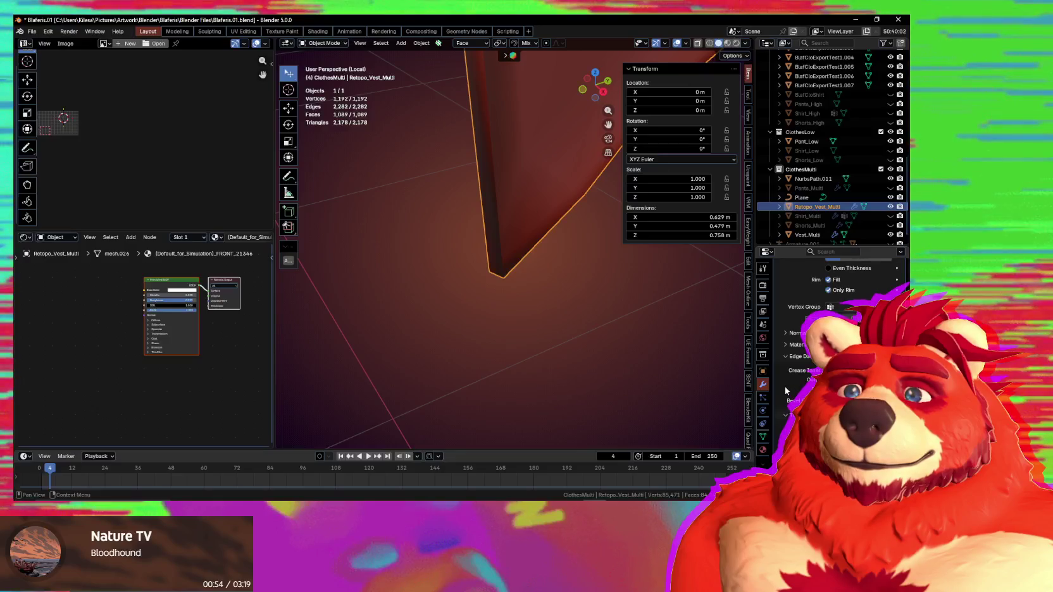
middle_click_drag(588, 321, 532, 288)
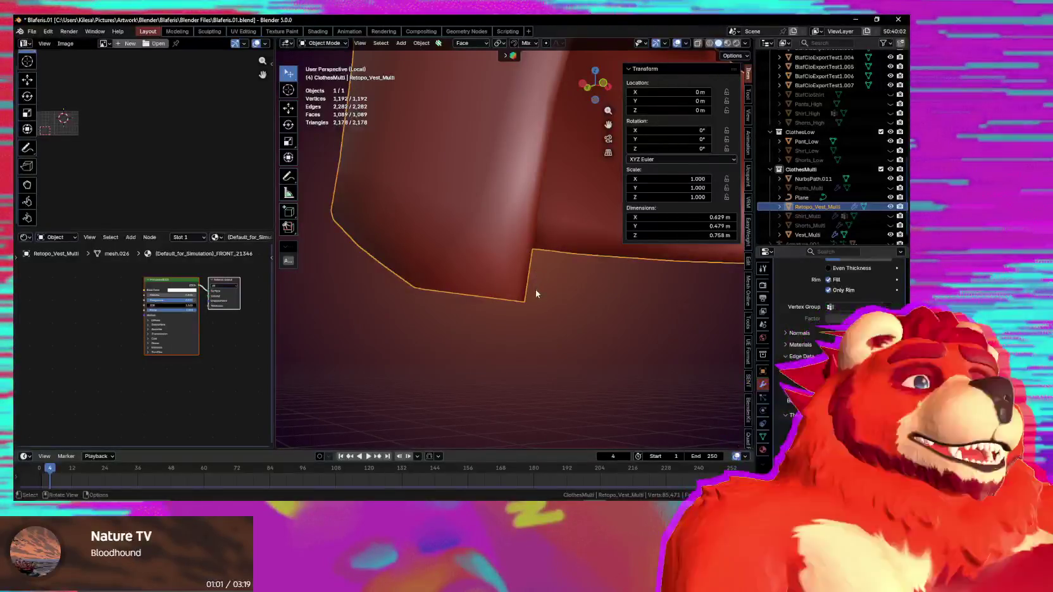
mouse_move(536, 295)
middle_mouse_down()
mouse_move(536, 306)
mouse_move(558, 300)
mouse_move(442, 277)
mouse_move(489, 291)
mouse_move(444, 328)
mouse_move(479, 336)
mouse_move(562, 296)
mouse_move(484, 266)
mouse_move(498, 260)
middle_mouse_up()
key("Tab")
Step: Select all 208 seam-marked rim edges and give them a 0.70 crease
left_click(484, 266)
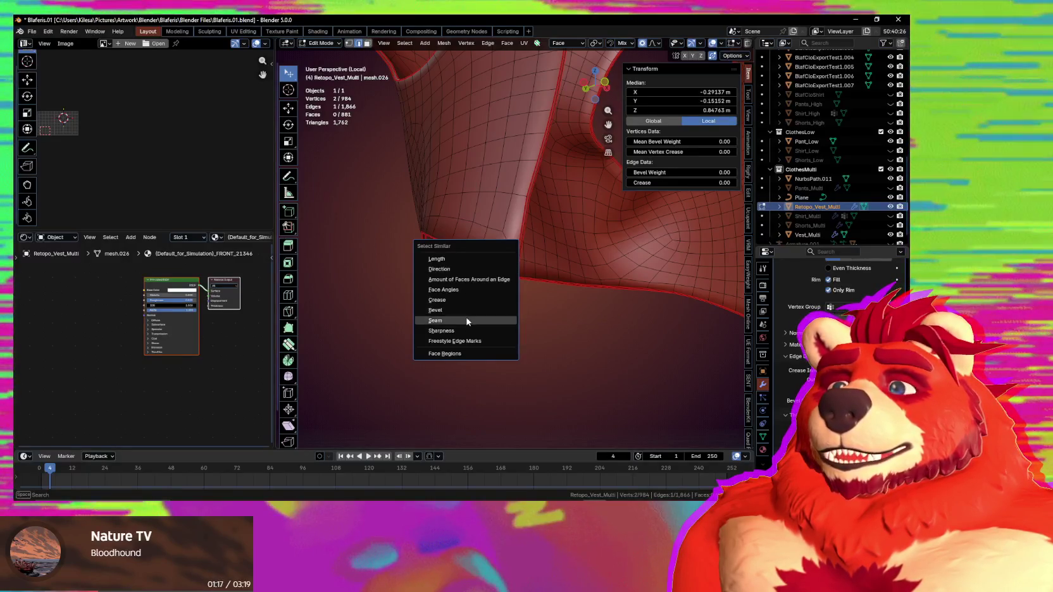
left_click(466, 322)
middle_click_drag(467, 317, 541, 276)
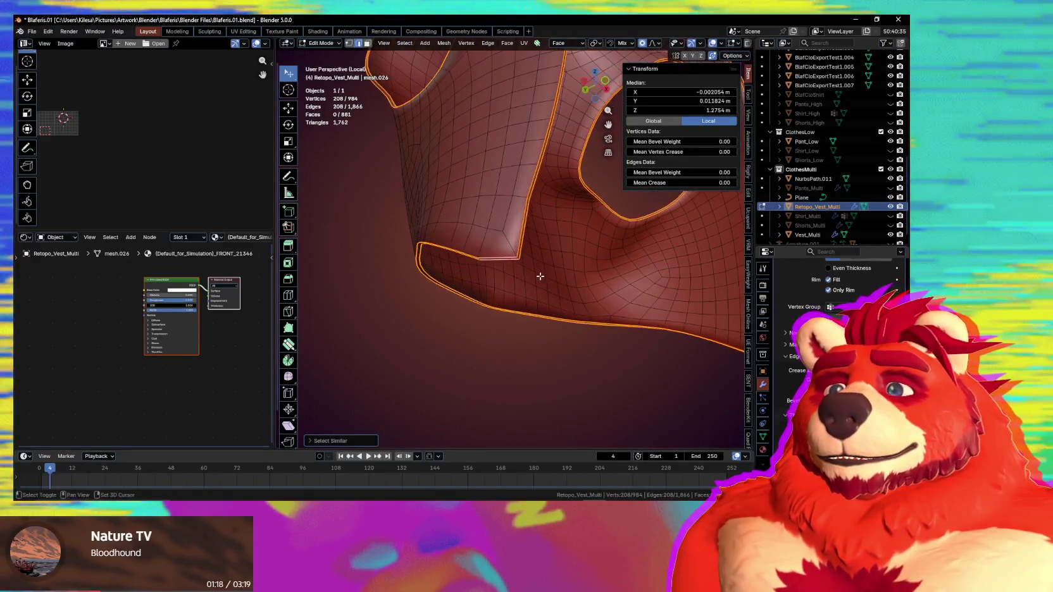
key("shift+e")
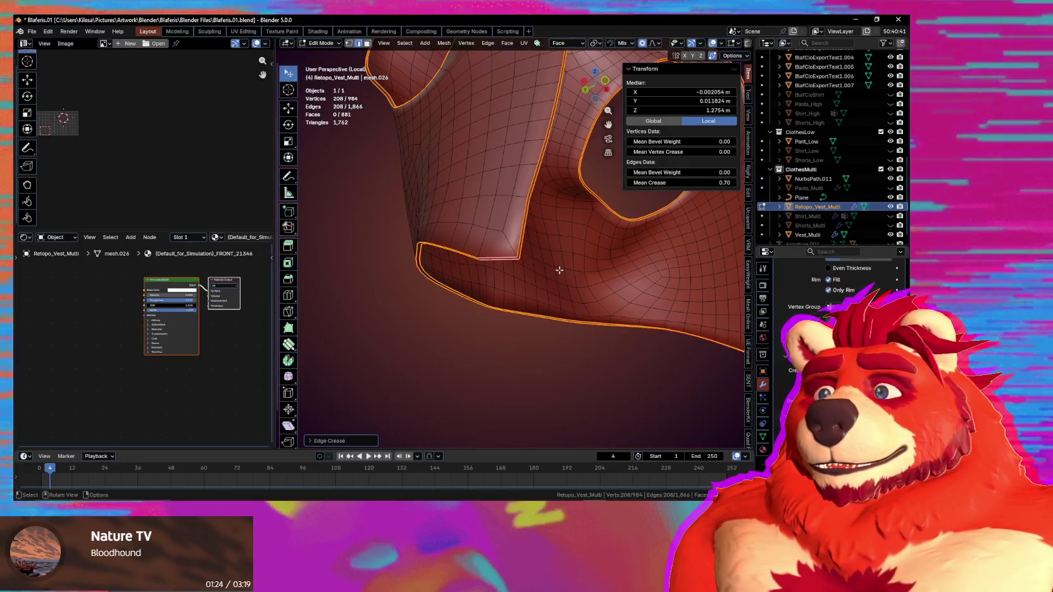
key("Tab")
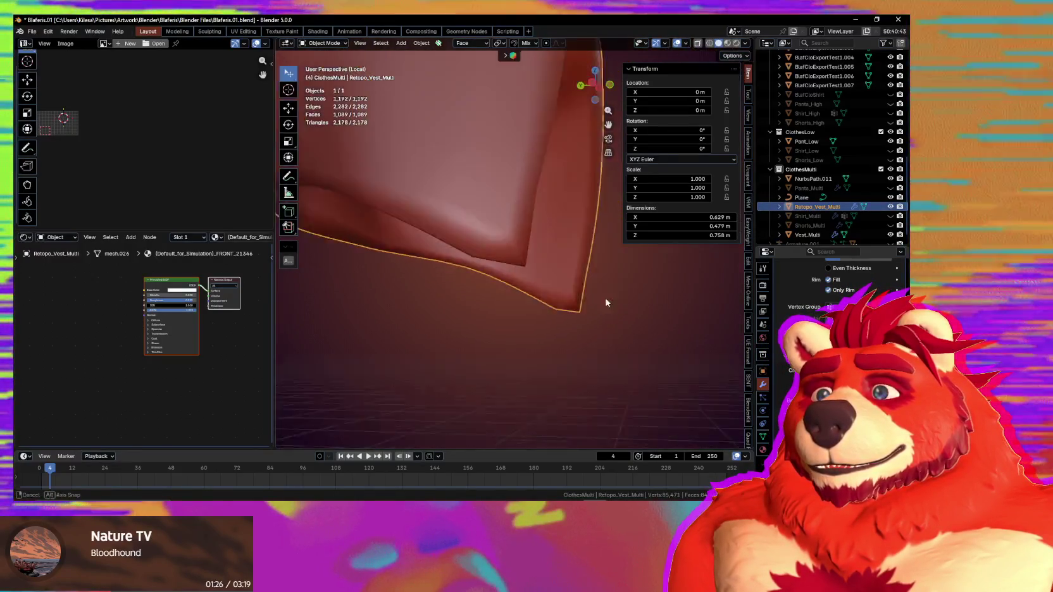
Step: Enter Edit Mode on the vest and orbit around its armhole and hem corner
scroll(604, 300, "down", 5)
mouse_move(592, 305)
middle_mouse_down()
mouse_move(545, 298)
mouse_move(531, 283)
mouse_move(514, 336)
mouse_move(496, 331)
mouse_move(498, 342)
mouse_move(611, 294)
mouse_move(704, 287)
middle_mouse_up()
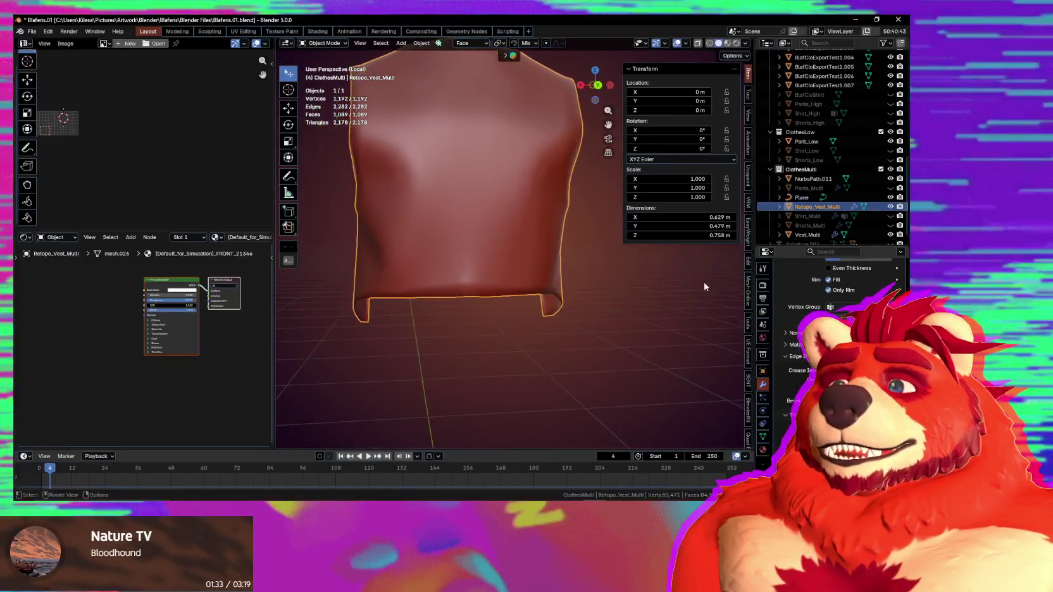
mouse_move(569, 296)
middle_mouse_down()
mouse_move(675, 294)
mouse_move(667, 304)
mouse_move(537, 257)
mouse_move(618, 275)
mouse_move(530, 277)
mouse_move(527, 305)
mouse_move(498, 309)
mouse_move(538, 339)
middle_mouse_up()
key("Tab")
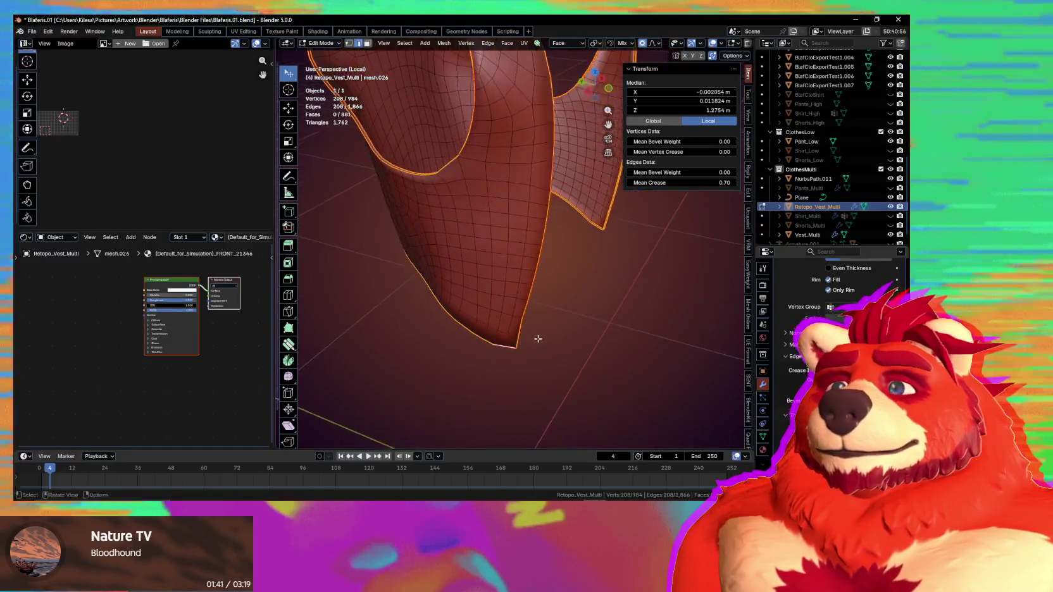
mouse_move(498, 202)
middle_mouse_down()
mouse_move(505, 186)
mouse_move(519, 270)
middle_mouse_up()
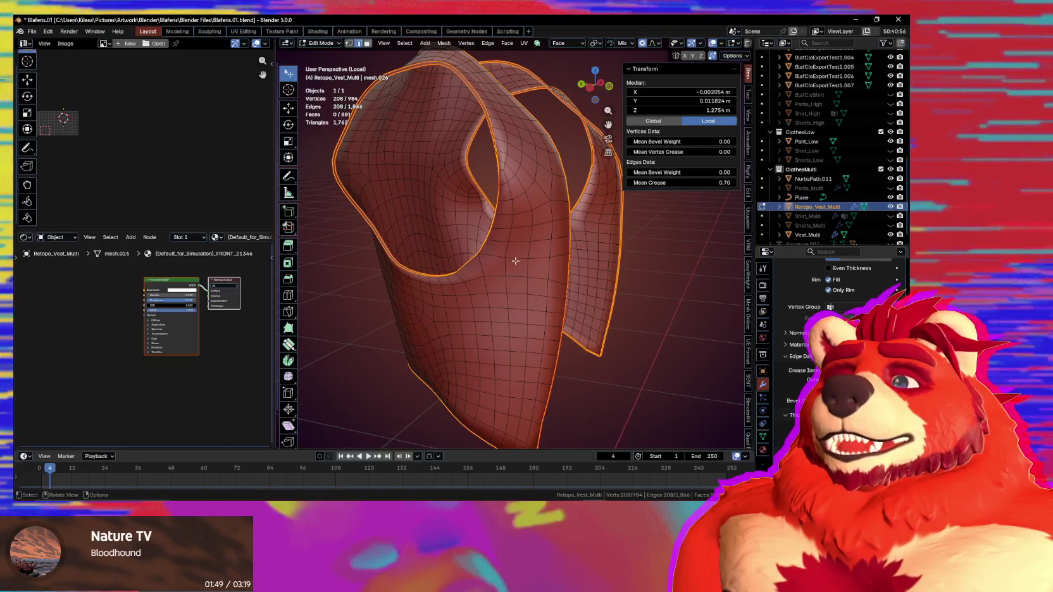
mouse_move(516, 260)
middle_mouse_down()
mouse_move(564, 260)
mouse_move(602, 286)
mouse_move(481, 302)
mouse_move(499, 252)
middle_mouse_up()
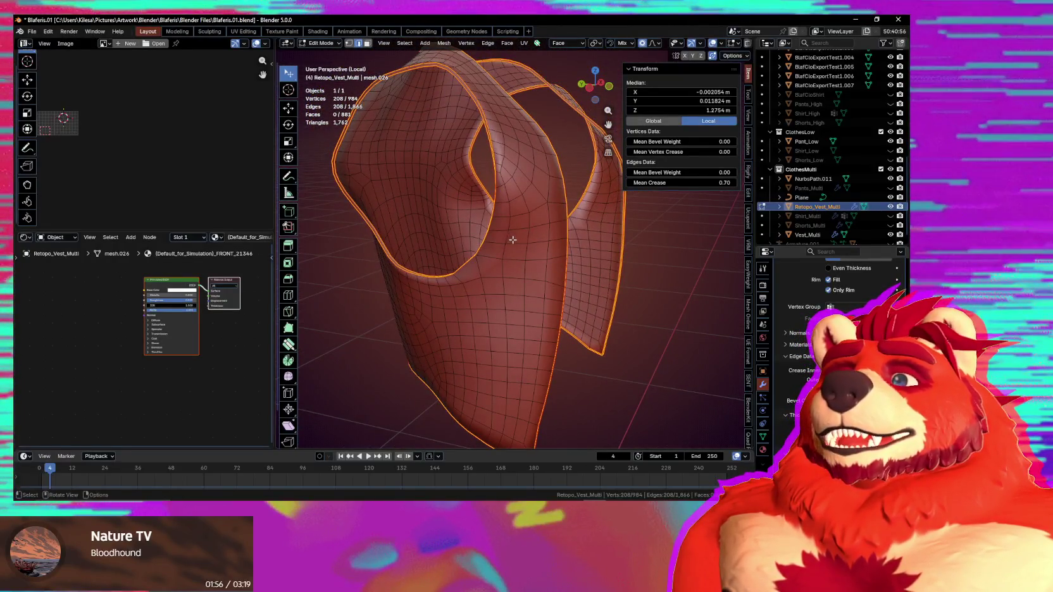
mouse_move(521, 247)
middle_mouse_down()
mouse_move(534, 252)
mouse_move(505, 309)
mouse_move(468, 296)
mouse_move(491, 288)
middle_mouse_up()
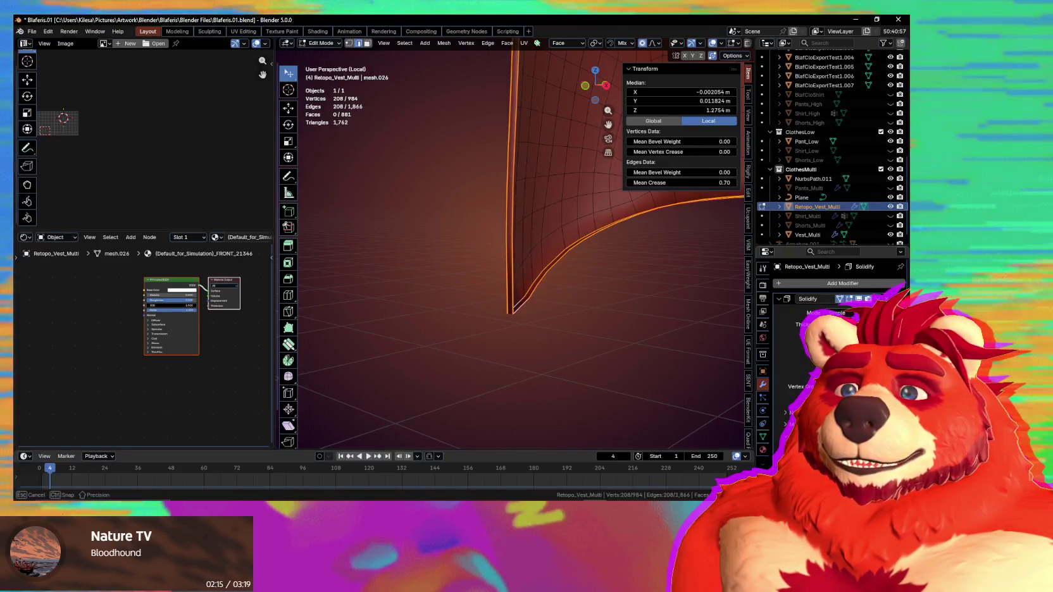
middle_click_drag(453, 306, 518, 295)
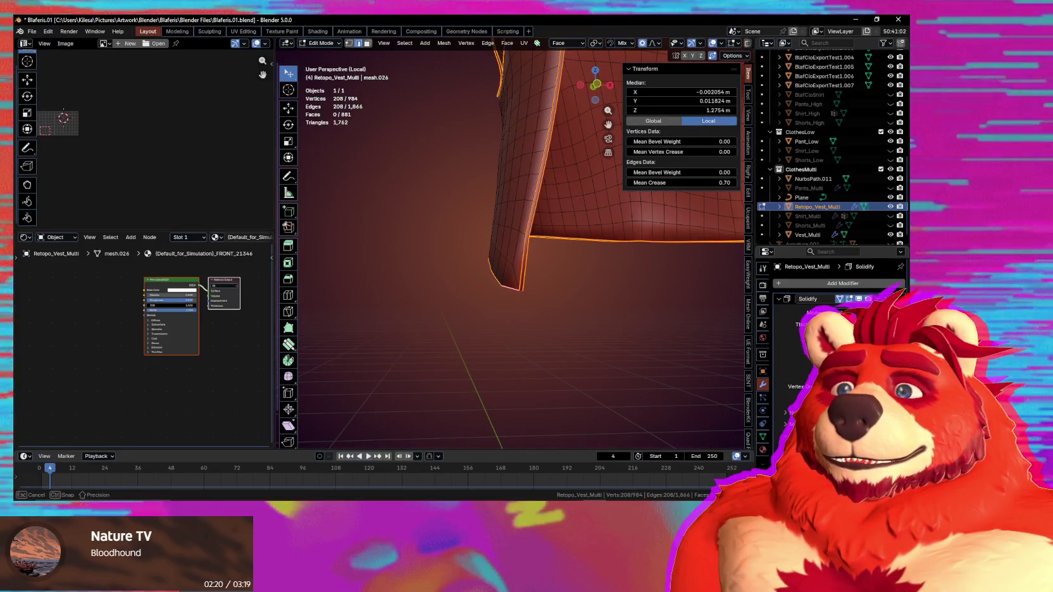
Step: Turn on the Solidify modifier's Edit Mode display toggle, then return to Object Mode
left_click(859, 300)
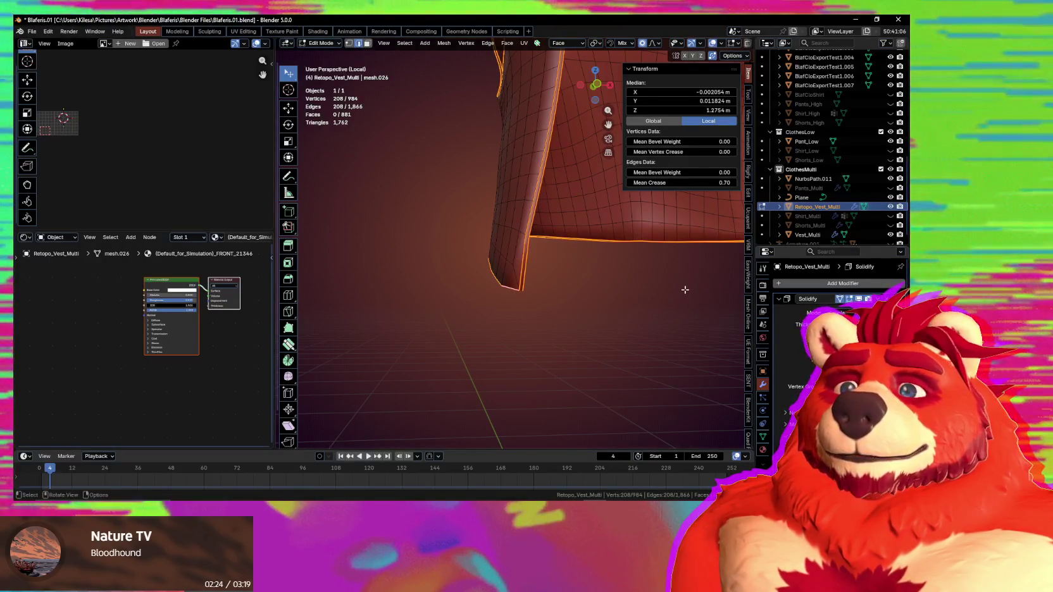
mouse_move(602, 291)
middle_mouse_down()
mouse_move(611, 294)
mouse_move(560, 280)
mouse_move(655, 332)
middle_mouse_up()
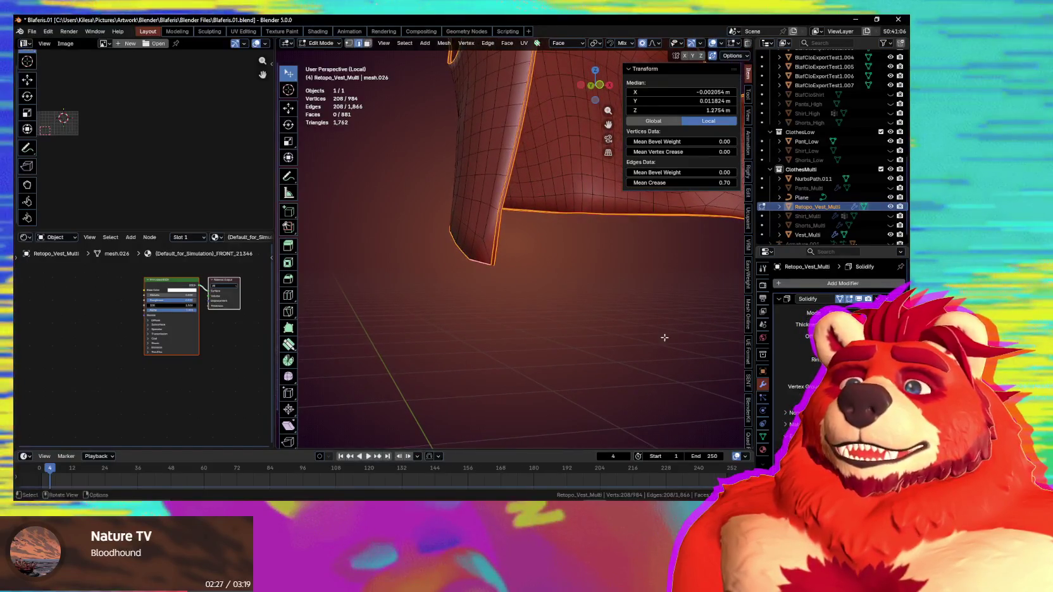
scroll(835, 298, "down", 2)
scroll(835, 298, "down", 1)
scroll(835, 297, "down", 1)
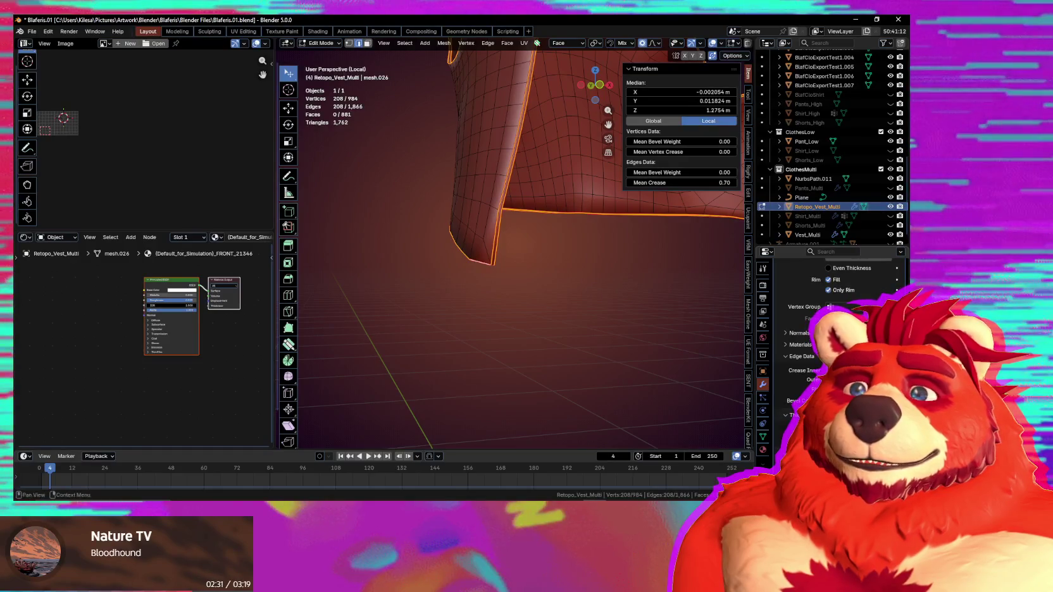
key("Tab")
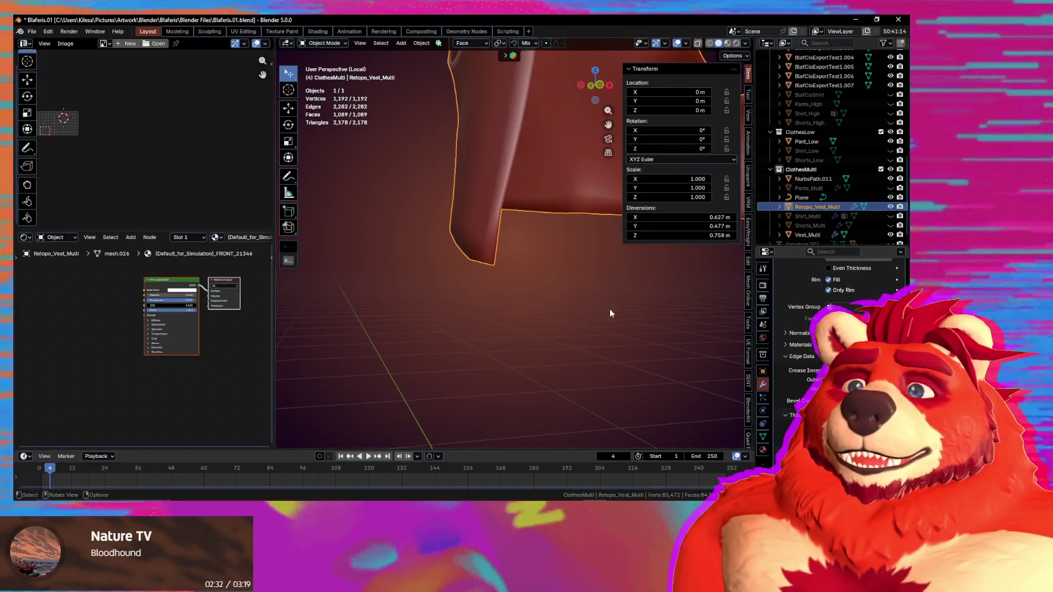
Step: Inspect the solidified hem edge from several angles, then enter Edit Mode on the vest
middle_click_drag(611, 313, 571, 314)
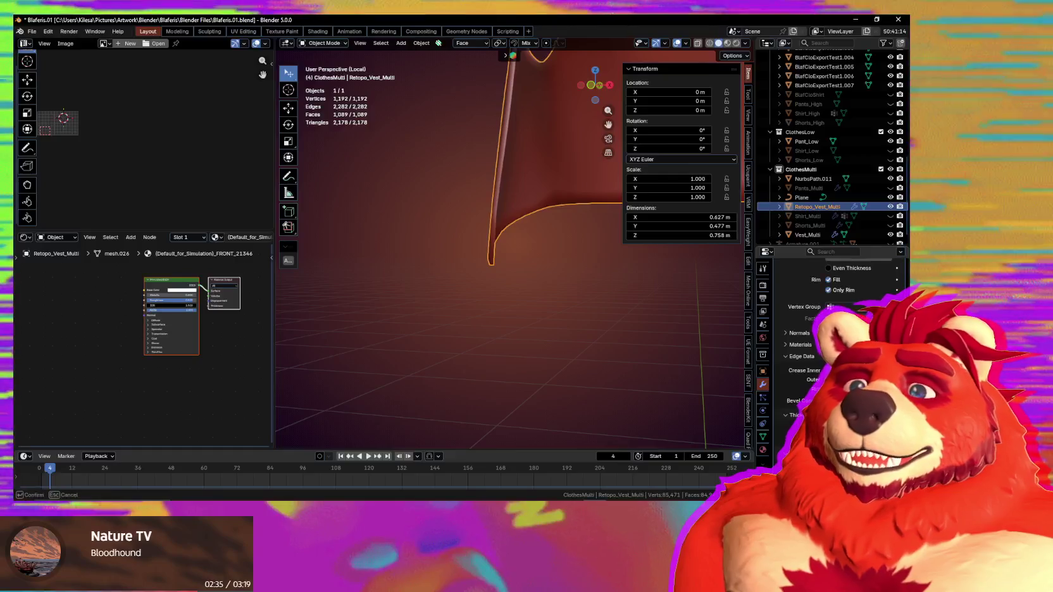
key("Escape")
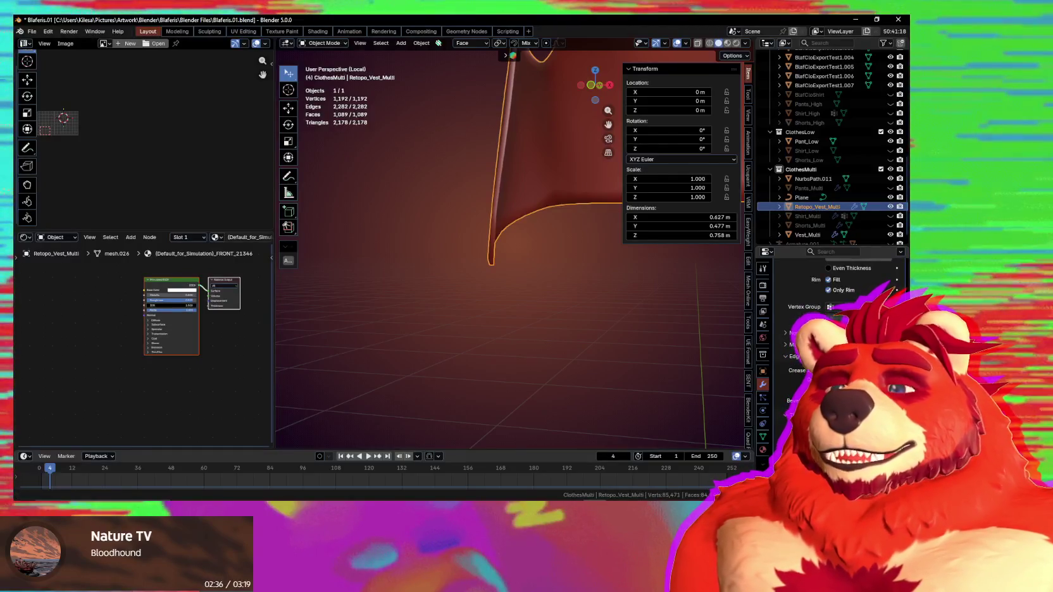
middle_click_drag(536, 299, 488, 274)
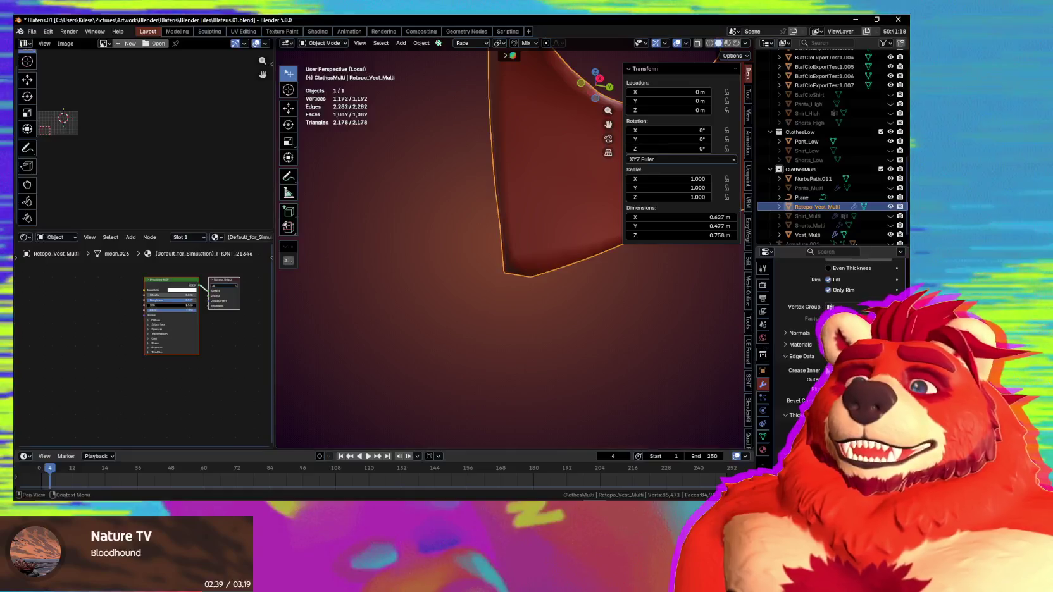
scroll(803, 379, "up", 1)
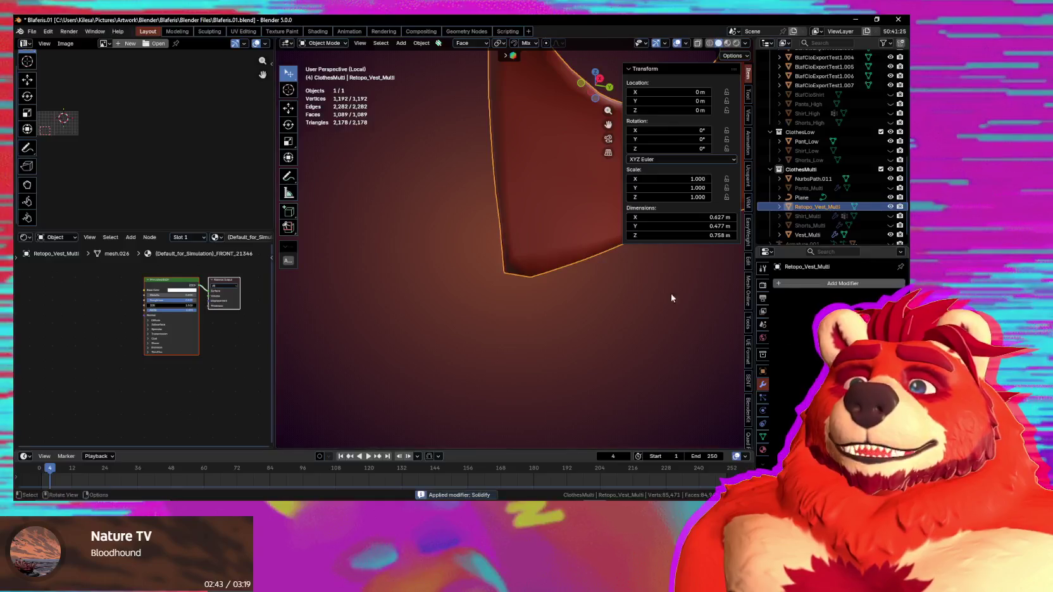
middle_click_drag(535, 229, 570, 258)
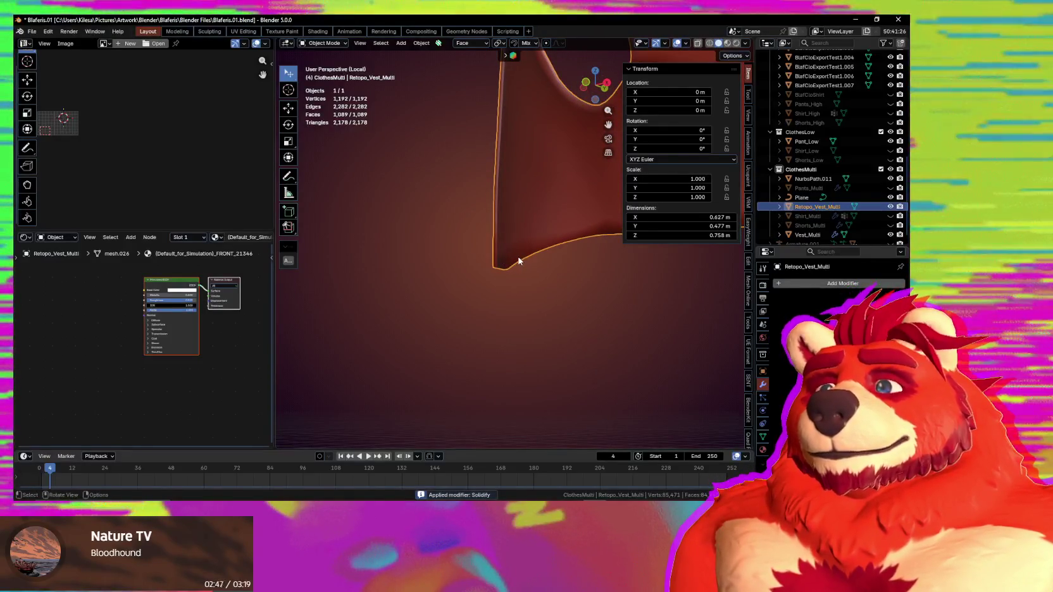
key("Tab")
Step: Select the whole boundary edge loop along the vest's rim
mouse_move(518, 257)
middle_mouse_down()
mouse_move(549, 267)
mouse_move(502, 289)
mouse_move(438, 221)
middle_mouse_up()
left_click(458, 177)
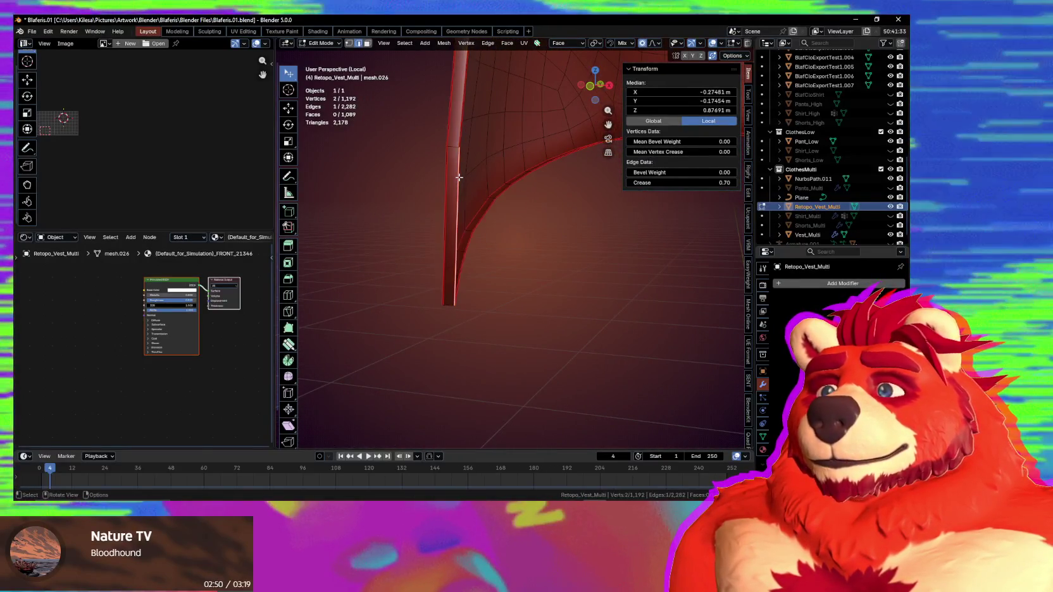
left_click(459, 178, "alt")
scroll(468, 372, "down", 6)
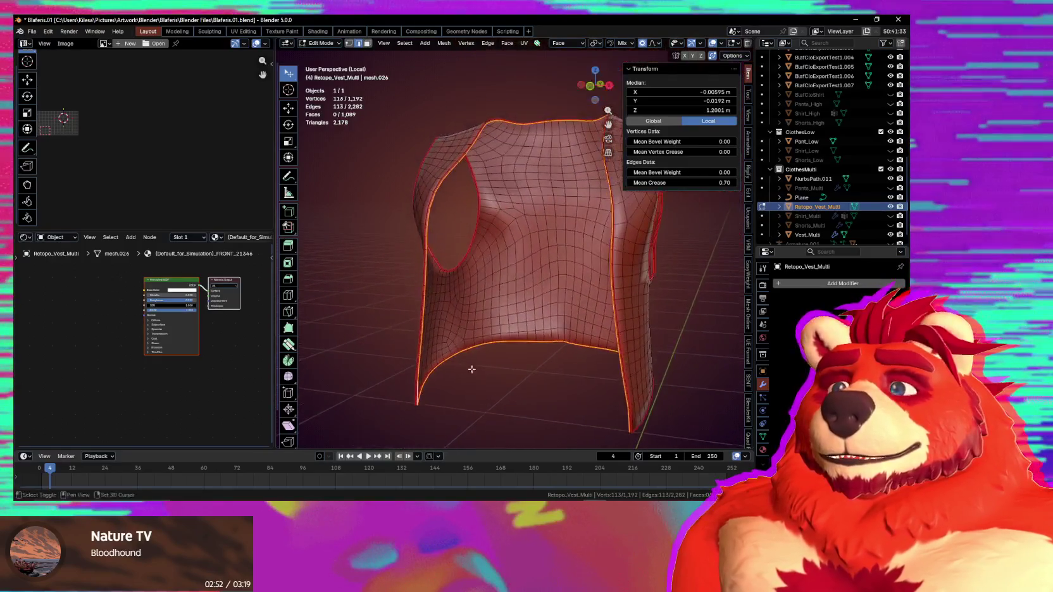
scroll(470, 272, "up", 5)
scroll(430, 237, "up", 2)
mouse_move(424, 233)
middle_mouse_down()
mouse_move(524, 224)
mouse_move(529, 242)
mouse_move(663, 259)
mouse_move(688, 281)
middle_mouse_up()
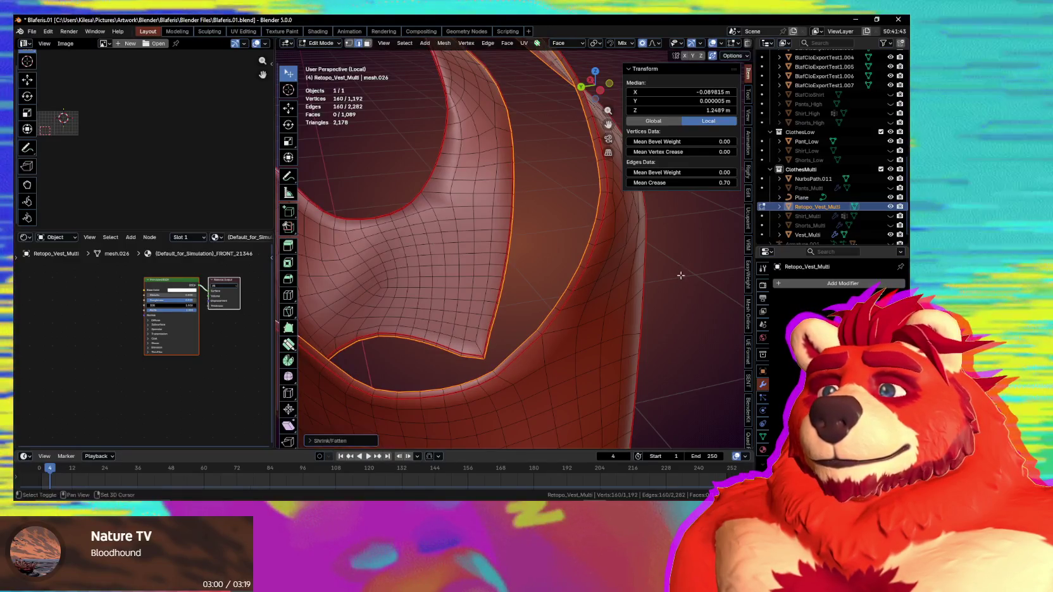
Step: Extrude the rim loop outward, inspect the new edge, then switch to the music player
key("e")
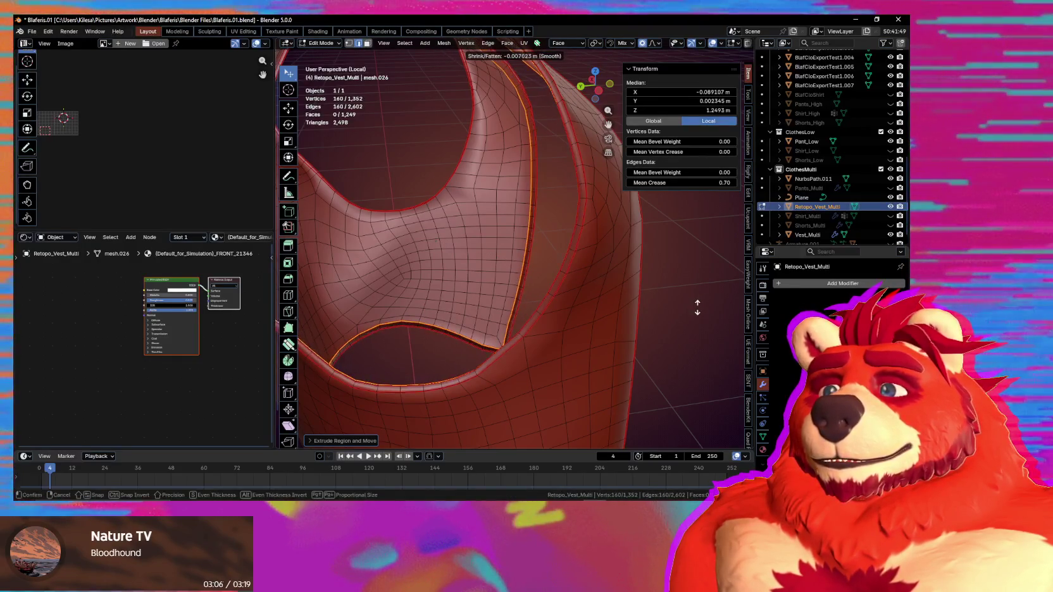
left_click(699, 309)
mouse_move(681, 243)
middle_mouse_down()
mouse_move(491, 282)
mouse_move(577, 234)
middle_mouse_up()
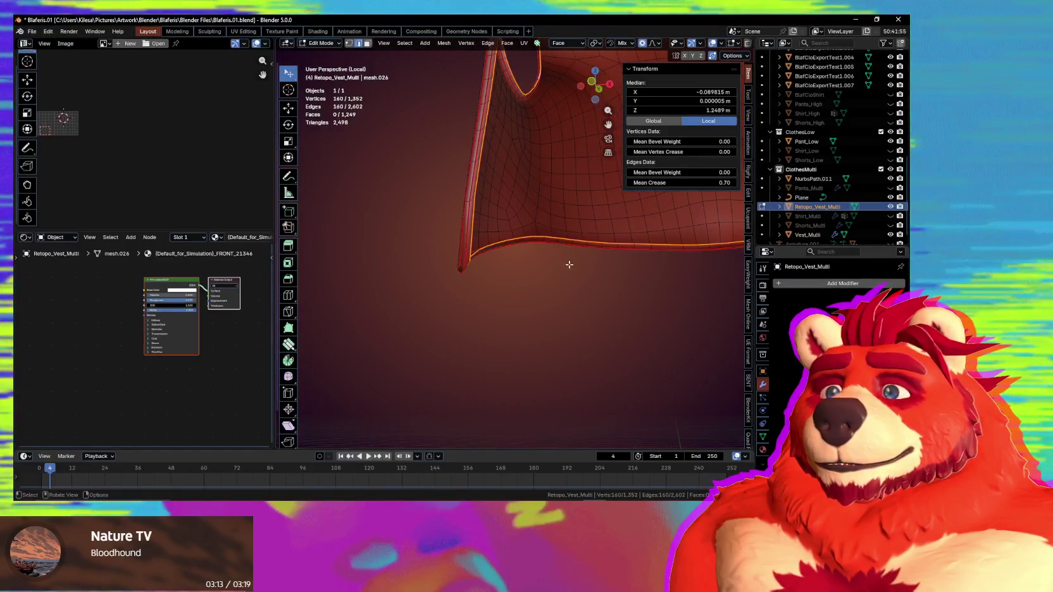
middle_click_drag(577, 234, 538, 271)
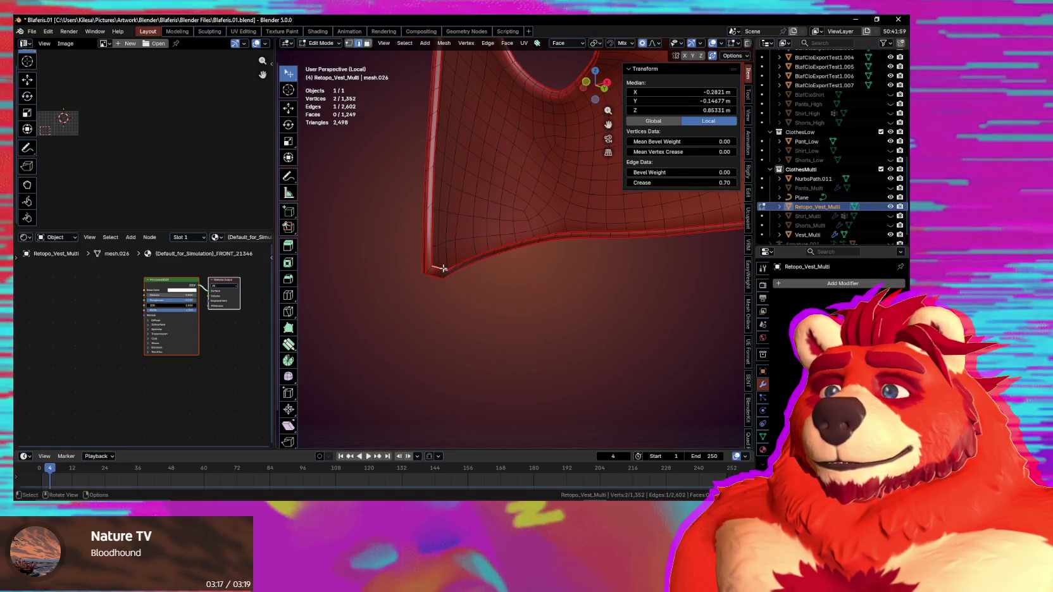
middle_click_drag(509, 282, 614, 315)
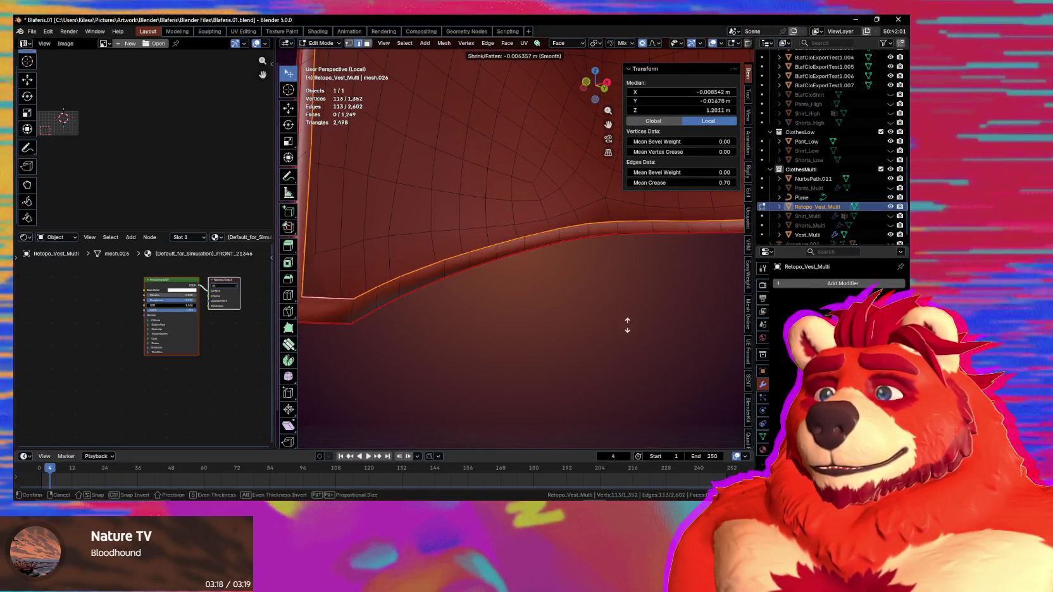
mouse_move(624, 327)
middle_mouse_down()
mouse_move(528, 352)
mouse_move(599, 286)
mouse_move(645, 297)
mouse_move(533, 234)
mouse_move(510, 288)
mouse_move(511, 244)
middle_mouse_up()
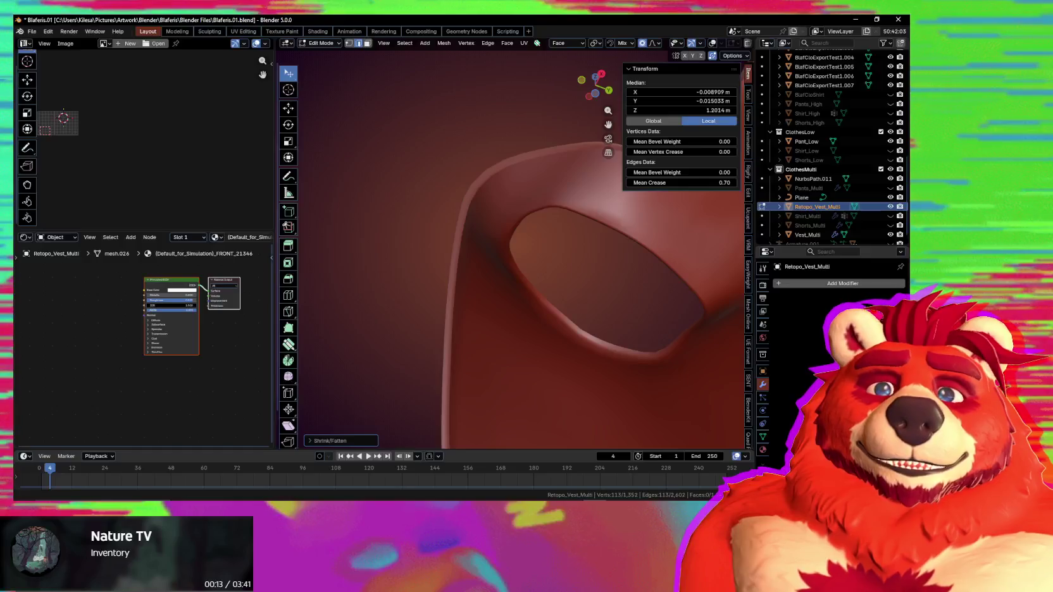
key("alt+Tab")
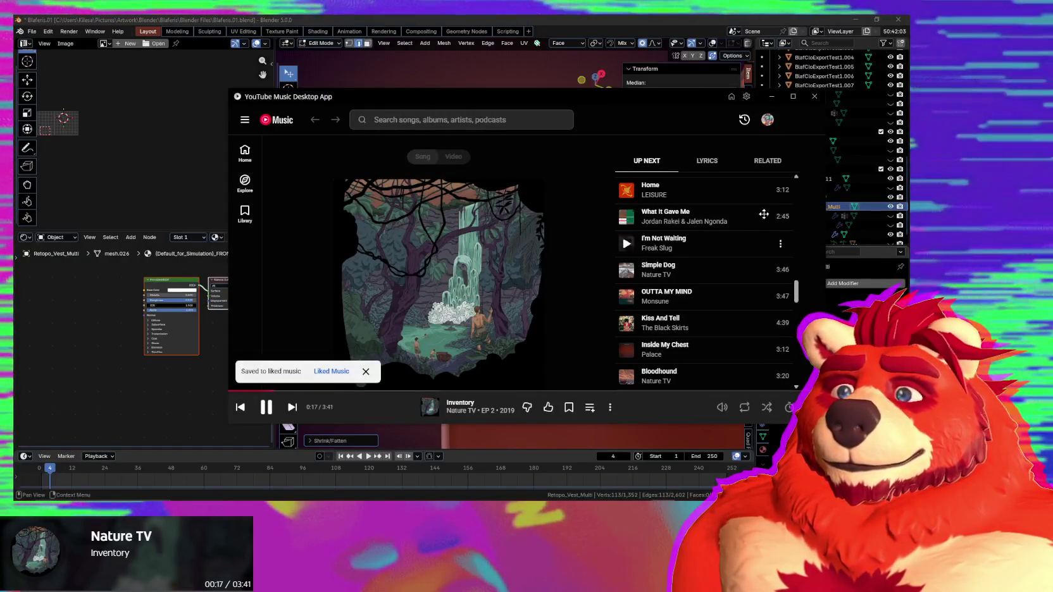
Step: Minimize the music player to return to Blender and select the armhole's edge loop
left_click(772, 96)
mouse_move(461, 291)
middle_mouse_down()
mouse_move(610, 356)
mouse_move(542, 254)
middle_mouse_up()
left_click(555, 213, "alt")
mouse_move(555, 213)
middle_mouse_down()
mouse_move(566, 302)
mouse_move(495, 321)
middle_mouse_up()
Step: Select the full armhole edge loop and extrude it into a new rim strip
scroll(566, 302, "up", 3)
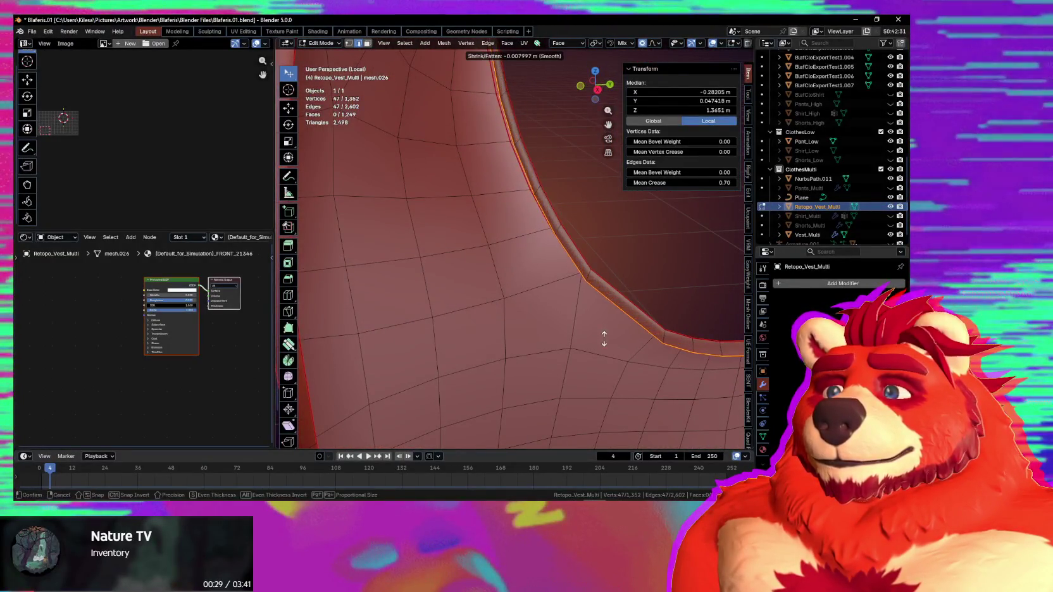
mouse_move(613, 327)
middle_mouse_down()
mouse_move(651, 336)
mouse_move(581, 348)
mouse_move(493, 317)
mouse_move(526, 310)
mouse_move(463, 303)
mouse_move(630, 359)
mouse_move(526, 218)
mouse_move(567, 294)
mouse_move(536, 329)
mouse_move(438, 325)
middle_mouse_up()
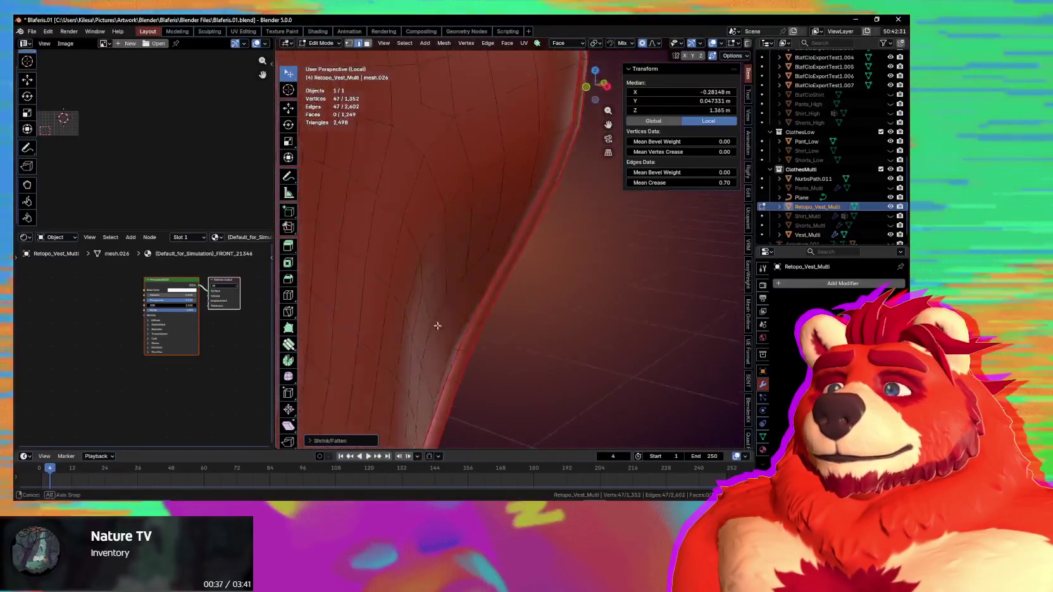
left_click(496, 267, "alt")
mouse_move(497, 266)
middle_mouse_down()
mouse_move(590, 257)
mouse_move(580, 210)
mouse_move(556, 260)
middle_mouse_up()
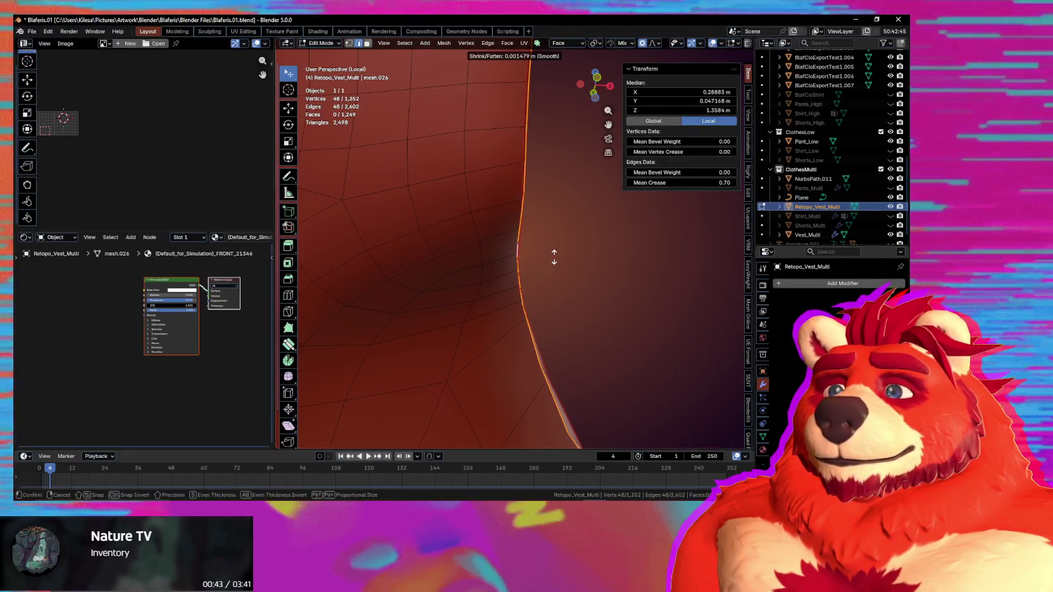
left_click(548, 249)
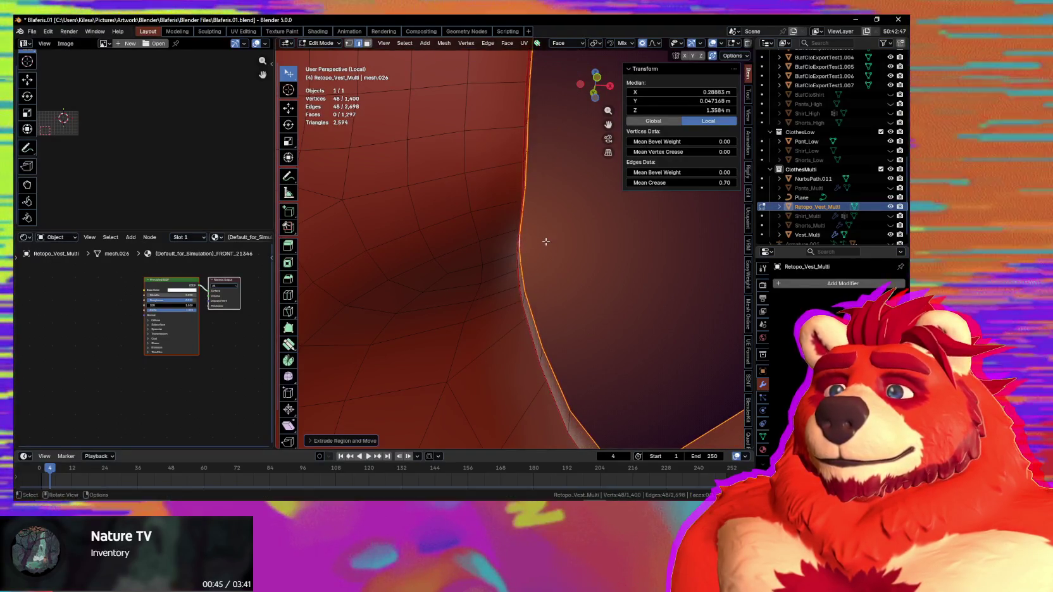
middle_click_drag(555, 270, 503, 290)
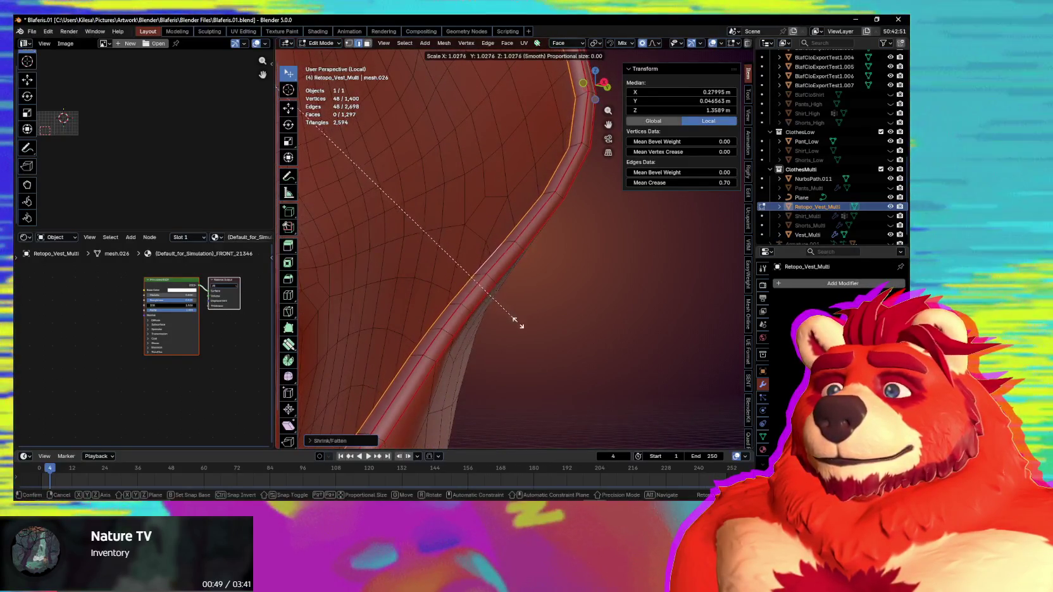
left_click(521, 325)
Step: Scale the extruded armhole rim so it sits snugly around the opening
middle_click_drag(520, 325, 657, 339)
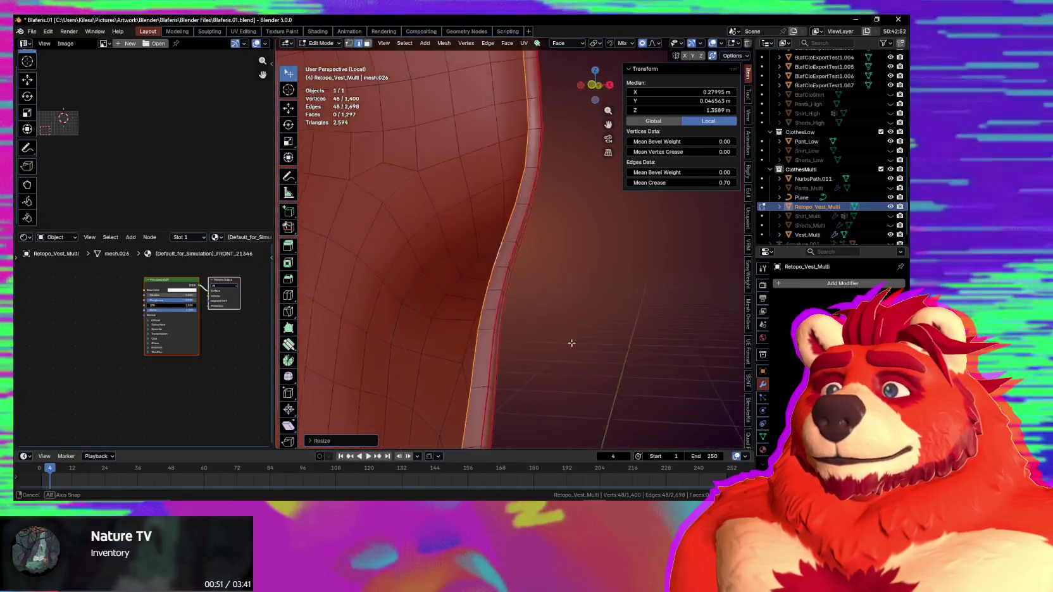
scroll(601, 329, "down", 5)
middle_click_drag(601, 329, 504, 348)
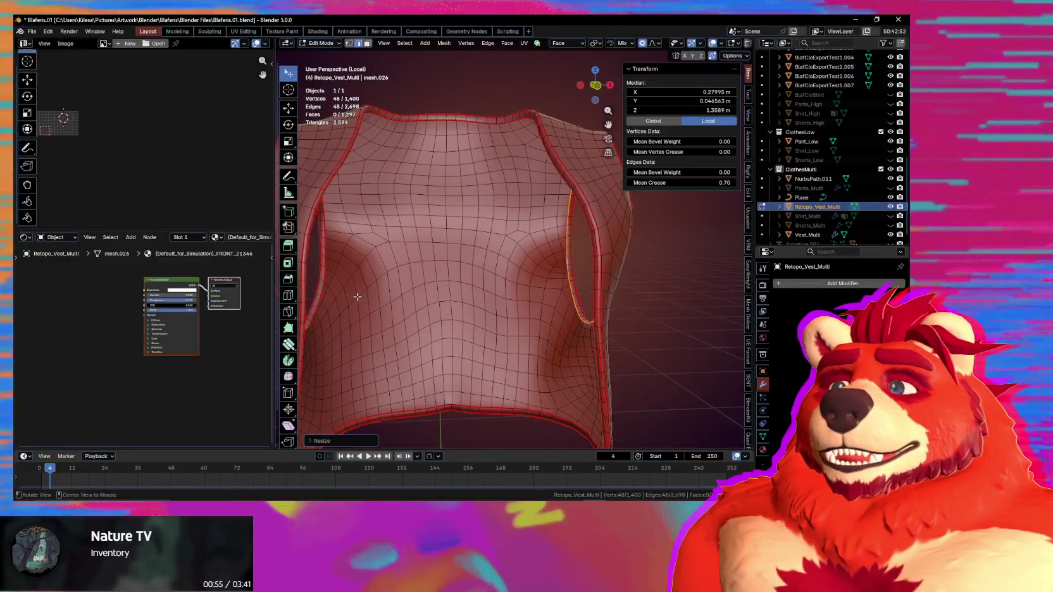
middle_click_drag(357, 297, 585, 329)
scroll(586, 329, "up", 5)
mouse_move(653, 319)
middle_mouse_down()
mouse_move(662, 337)
mouse_move(203, 344)
middle_mouse_up()
mouse_move(541, 338)
middle_mouse_down()
mouse_move(494, 322)
mouse_move(522, 322)
mouse_move(516, 289)
middle_mouse_up()
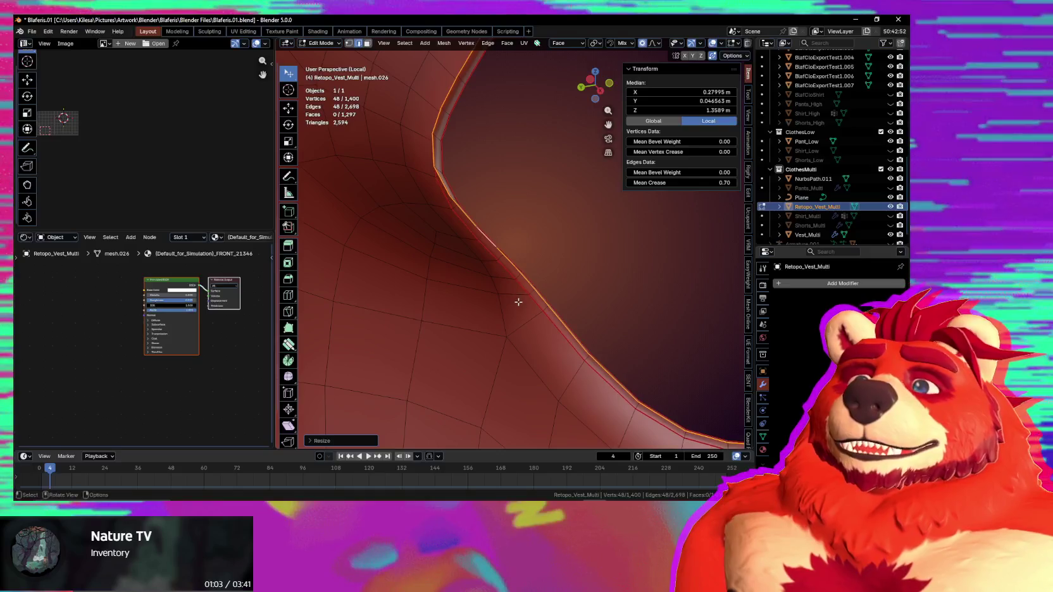
mouse_move(509, 316)
middle_mouse_down()
mouse_move(477, 329)
mouse_move(557, 331)
mouse_move(537, 334)
middle_mouse_up()
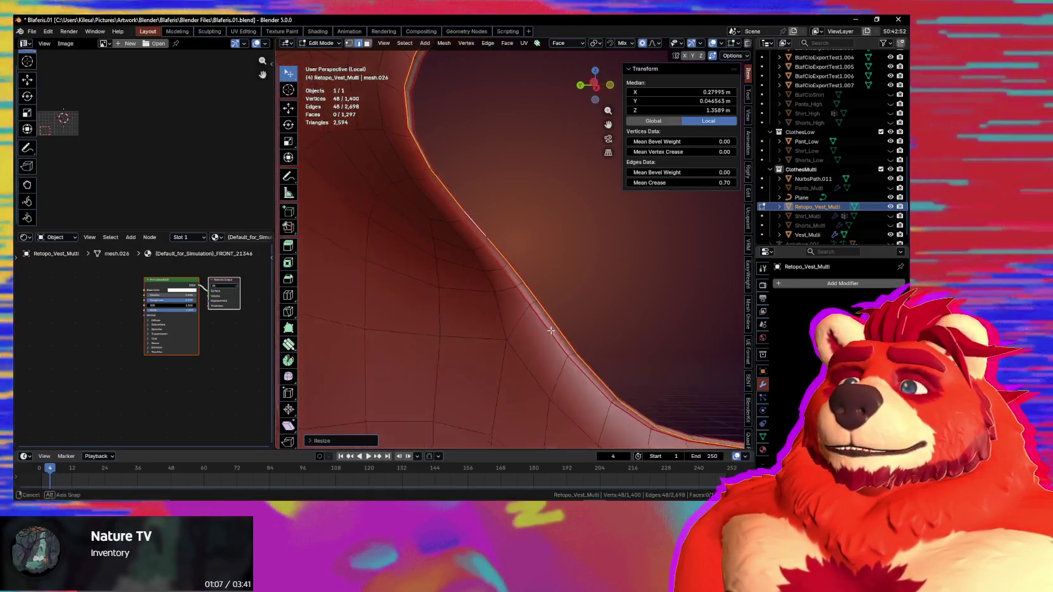
key("s")
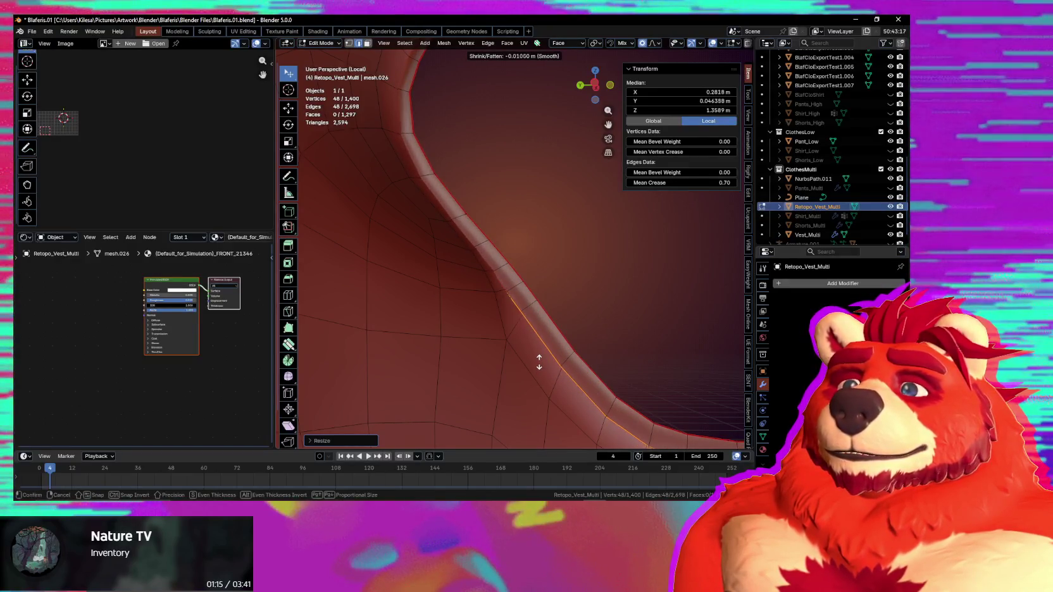
Step: Cancel a second scale attempt and select a single vertex on the rim
mouse_move(539, 362)
middle_mouse_down()
mouse_move(293, 329)
mouse_move(569, 413)
mouse_move(621, 380)
middle_mouse_up()
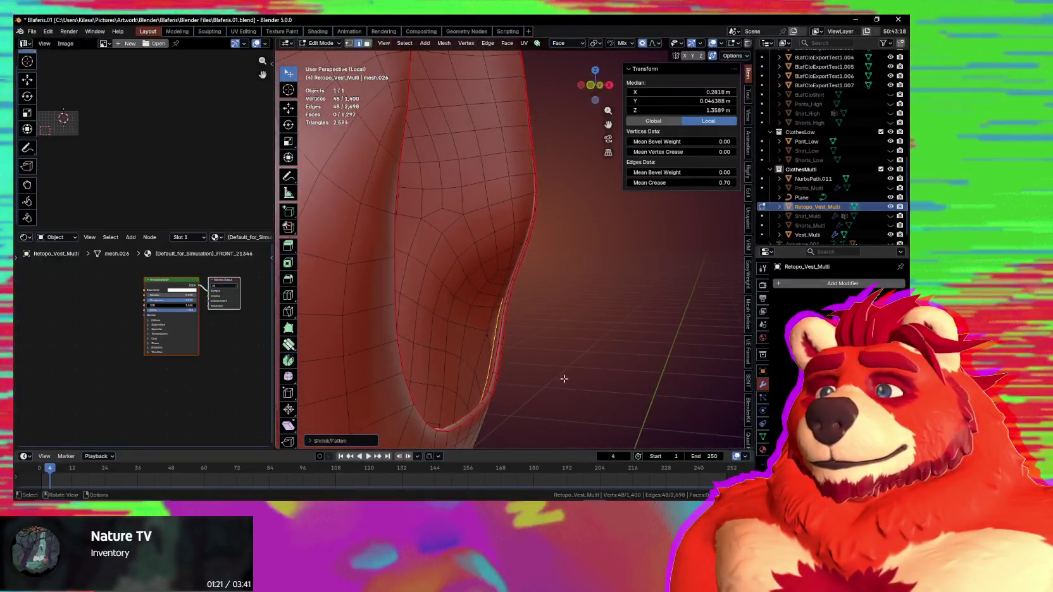
mouse_move(621, 381)
middle_mouse_down()
mouse_move(572, 334)
mouse_move(558, 290)
mouse_move(585, 327)
mouse_move(556, 366)
mouse_move(551, 291)
mouse_move(463, 281)
mouse_move(612, 285)
mouse_move(595, 277)
mouse_move(564, 218)
mouse_move(567, 259)
mouse_move(546, 251)
mouse_move(506, 403)
mouse_move(513, 316)
middle_mouse_up()
key("s")
key("Escape")
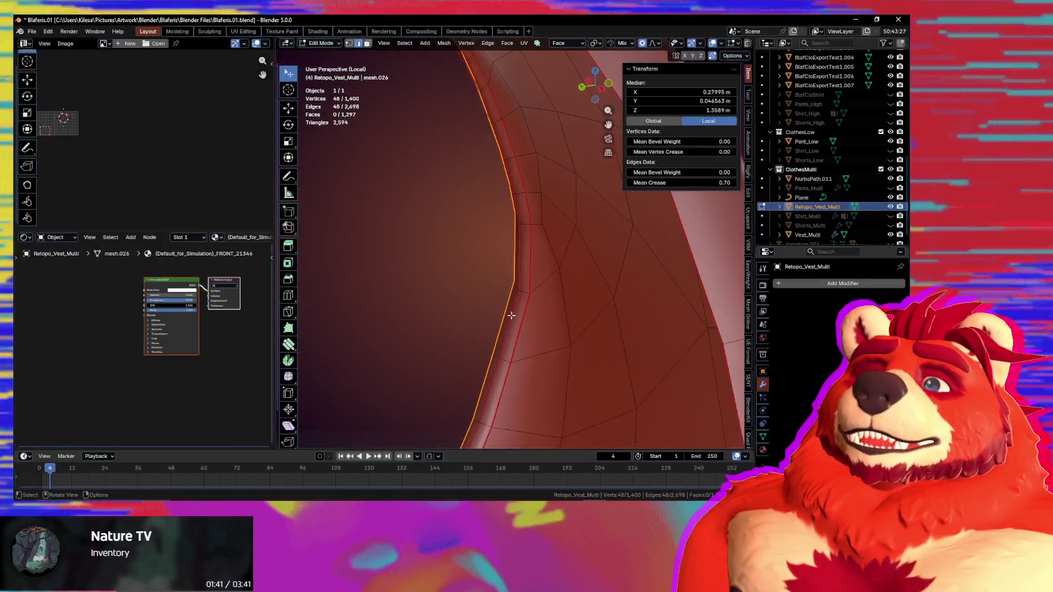
left_click(507, 288)
Step: Shrink/fatten the first kinked rim vertices along their normals
key("alt+s")
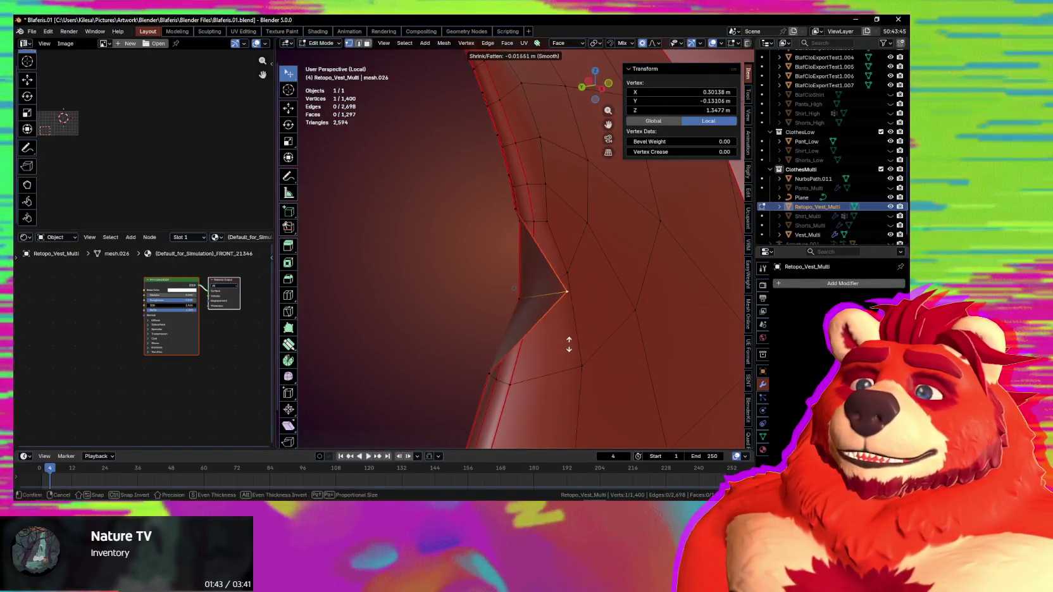
left_click(516, 209)
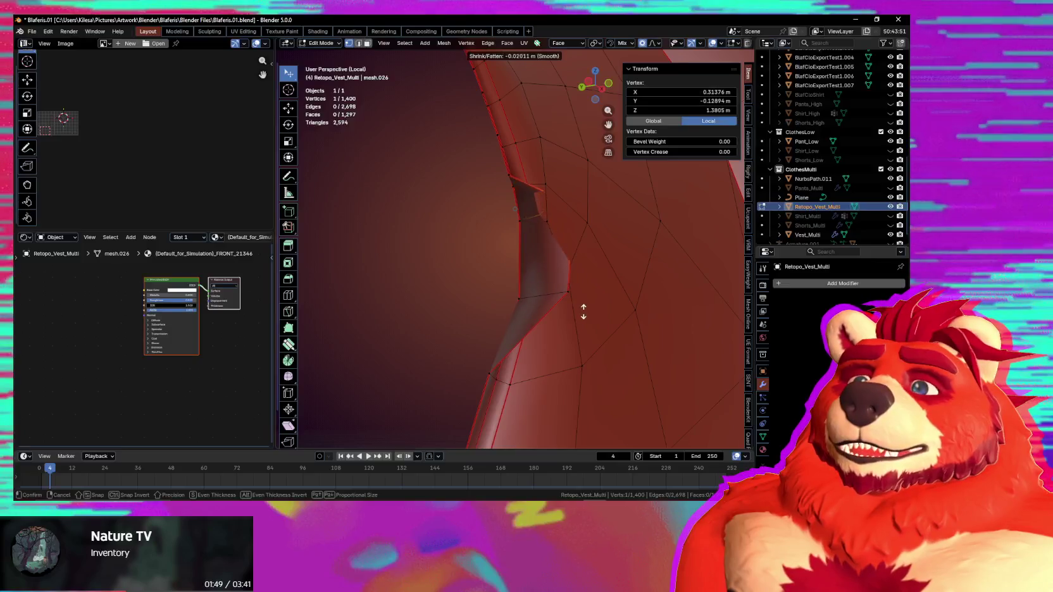
mouse_move(578, 297)
middle_mouse_down()
mouse_move(595, 289)
mouse_move(469, 190)
mouse_move(507, 213)
middle_mouse_up()
key("alt+s")
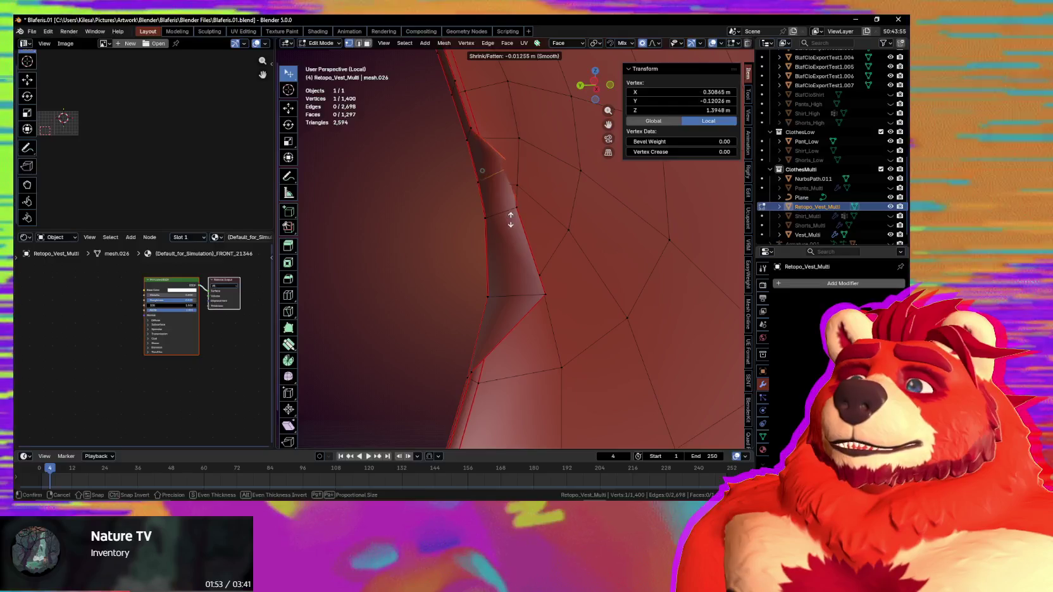
left_click(516, 287)
middle_click_drag(516, 286, 506, 267, "shift")
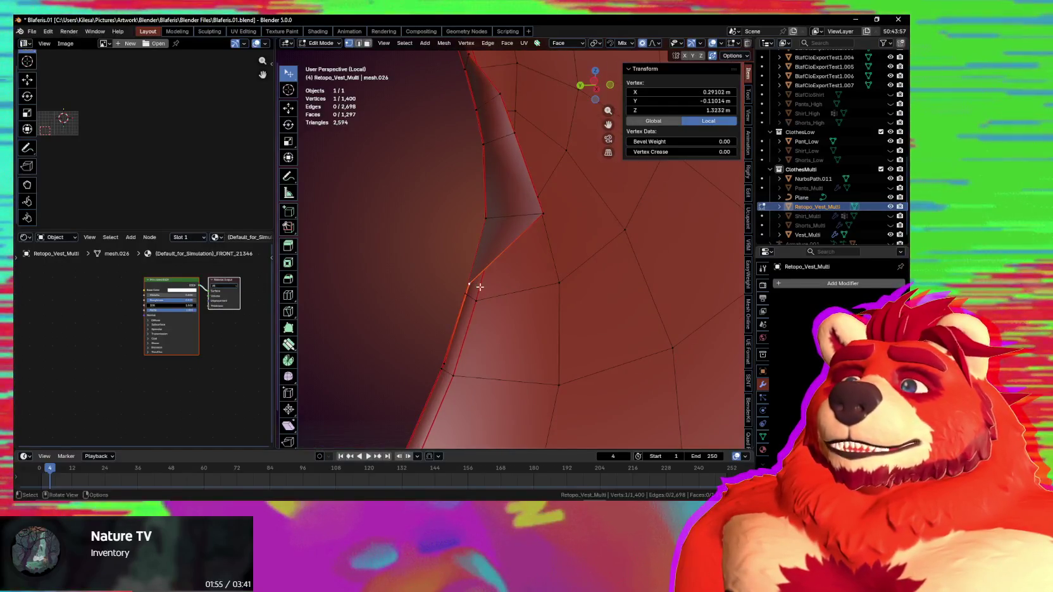
left_click(578, 353)
mouse_move(578, 353)
middle_mouse_down()
mouse_move(543, 365)
mouse_move(519, 287)
mouse_move(562, 305)
middle_mouse_up()
middle_click_drag(504, 249, 516, 257)
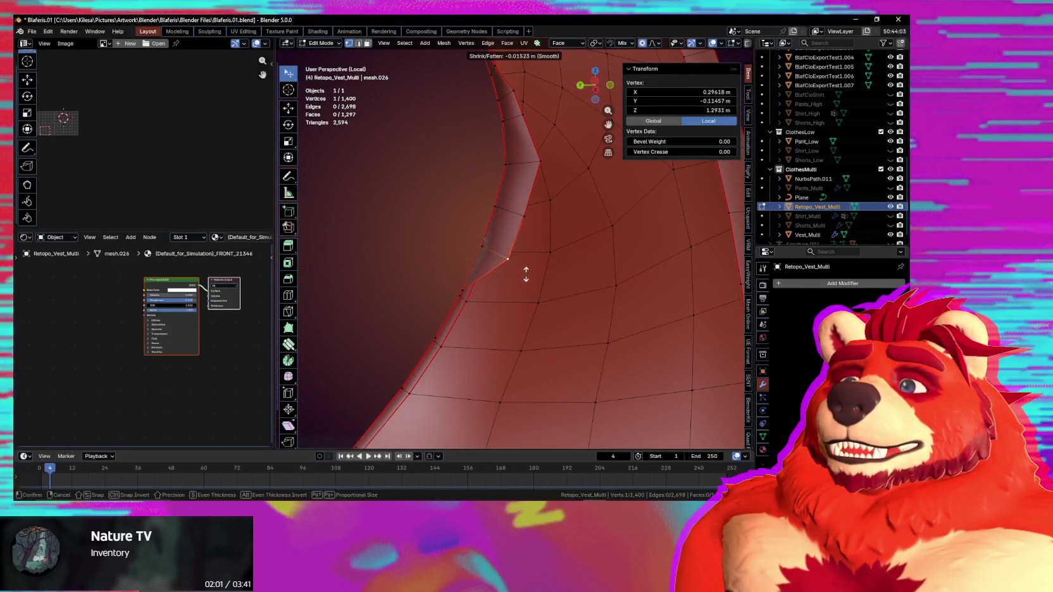
middle_click_drag(516, 273, 500, 246)
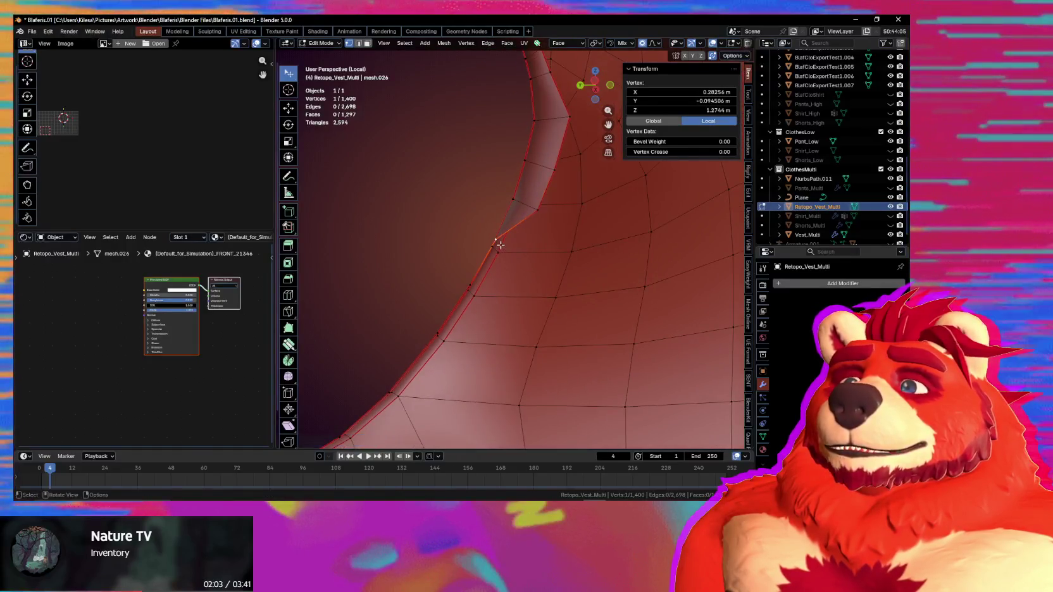
Step: Push the rim-corner vertices inward along their normals to even out the curve
key("alt+s")
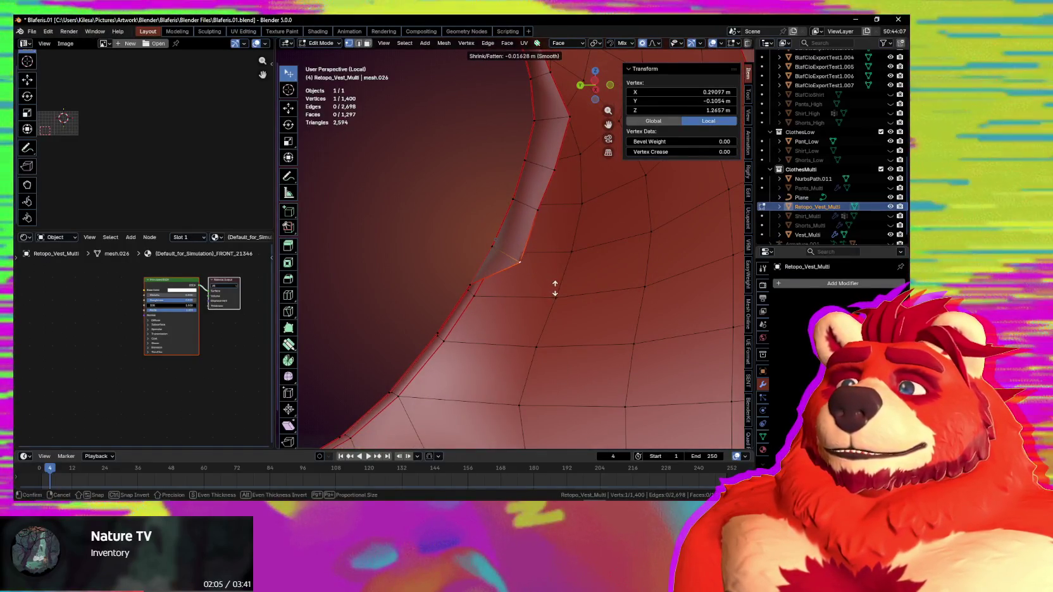
left_click(514, 307)
middle_click_drag(514, 307, 534, 284)
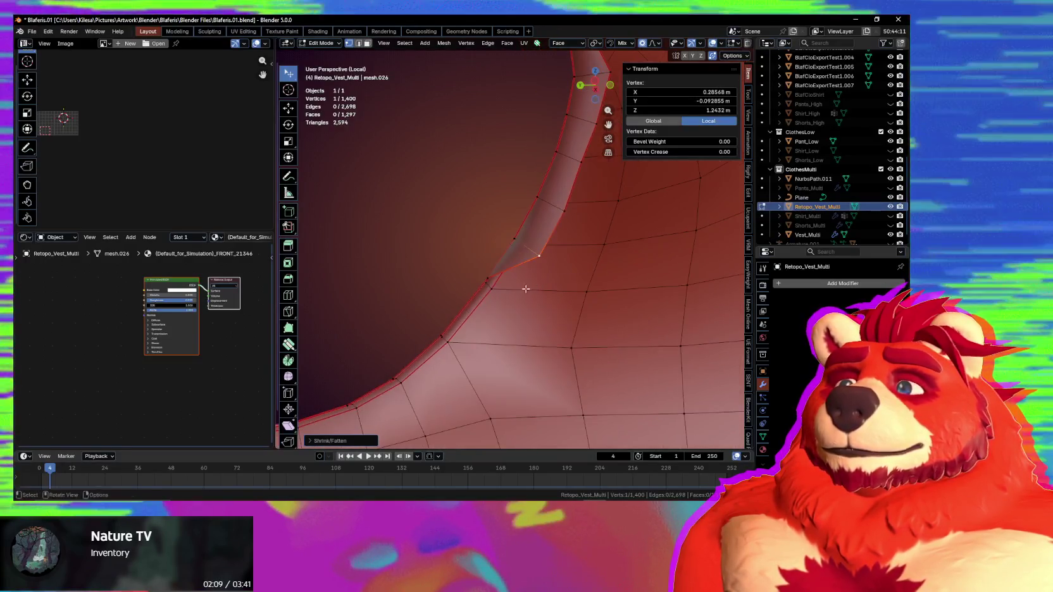
left_click(541, 319)
middle_click_drag(541, 319, 540, 284)
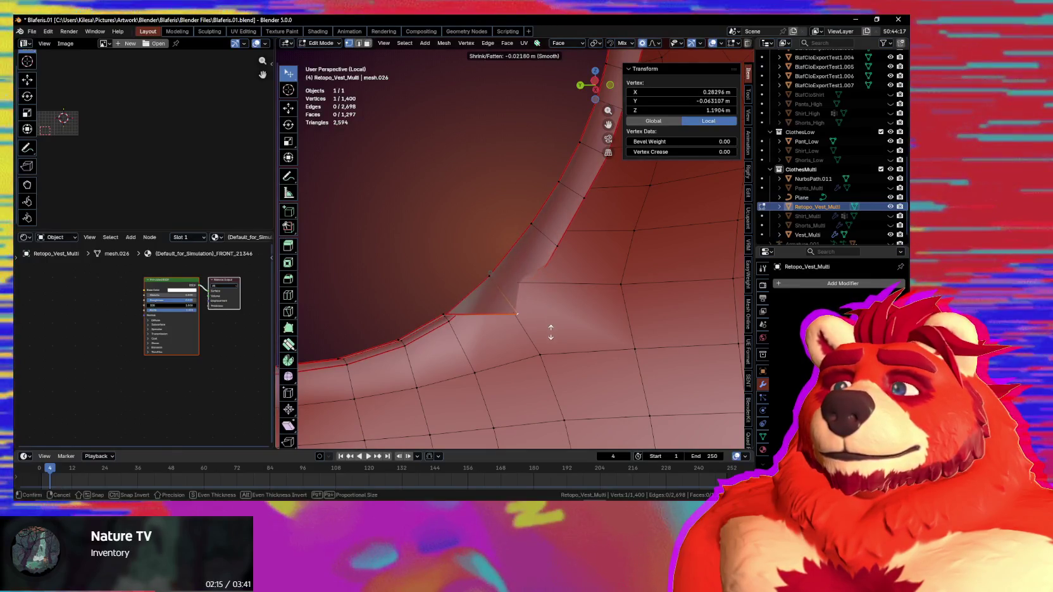
left_click(488, 321)
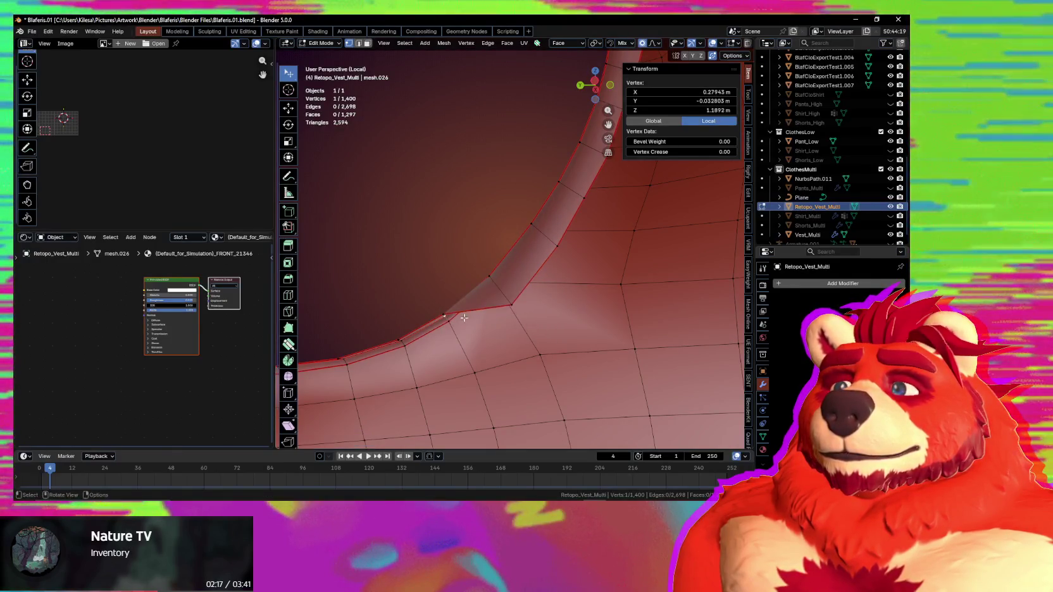
key("alt+s")
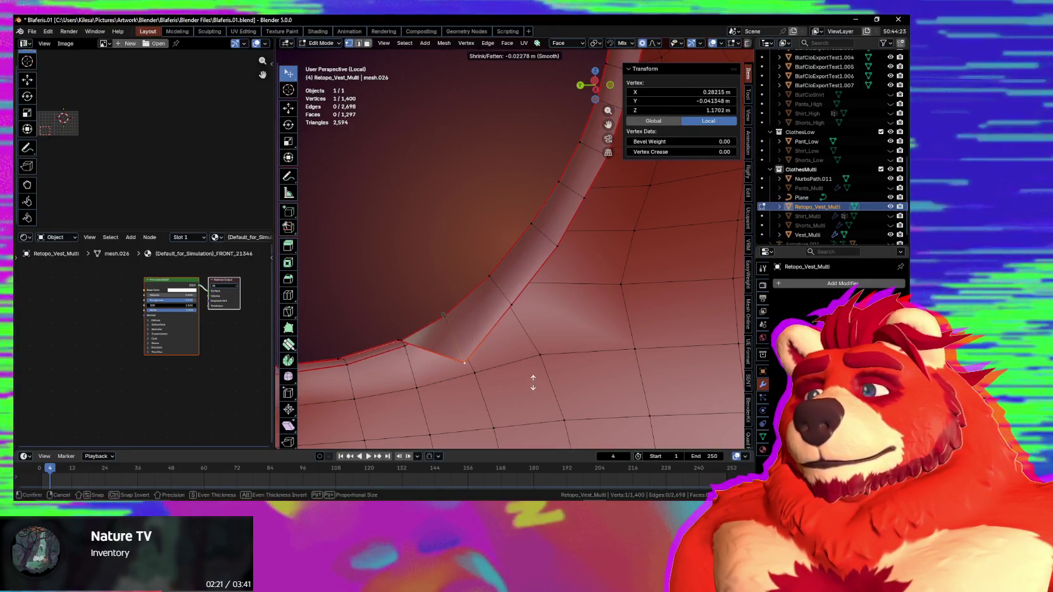
mouse_move(462, 365)
middle_mouse_down()
mouse_move(475, 250)
mouse_move(537, 305)
middle_mouse_up()
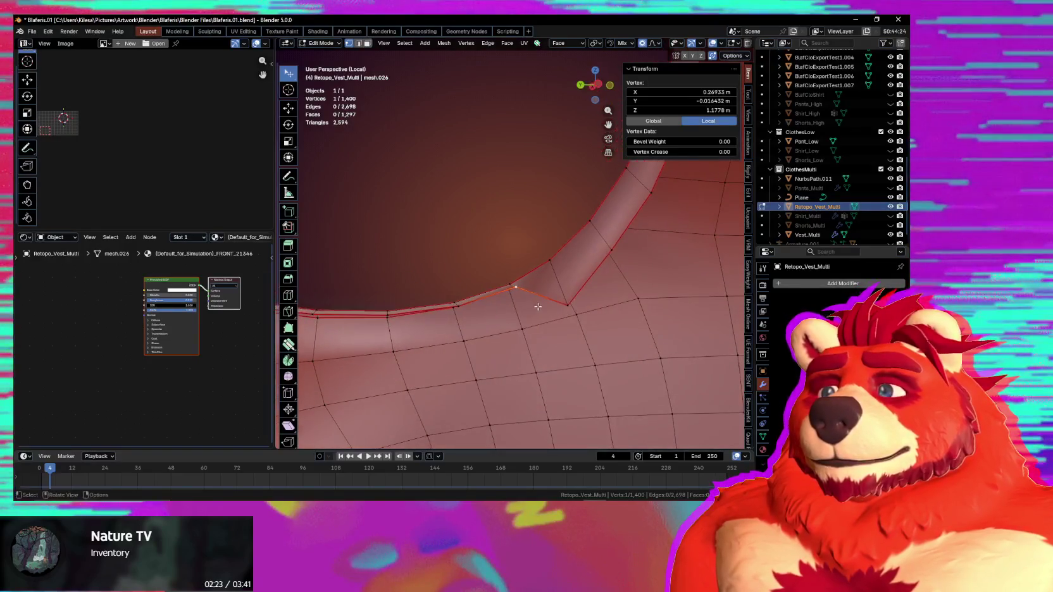
left_click(543, 341)
middle_click_drag(543, 341, 517, 289)
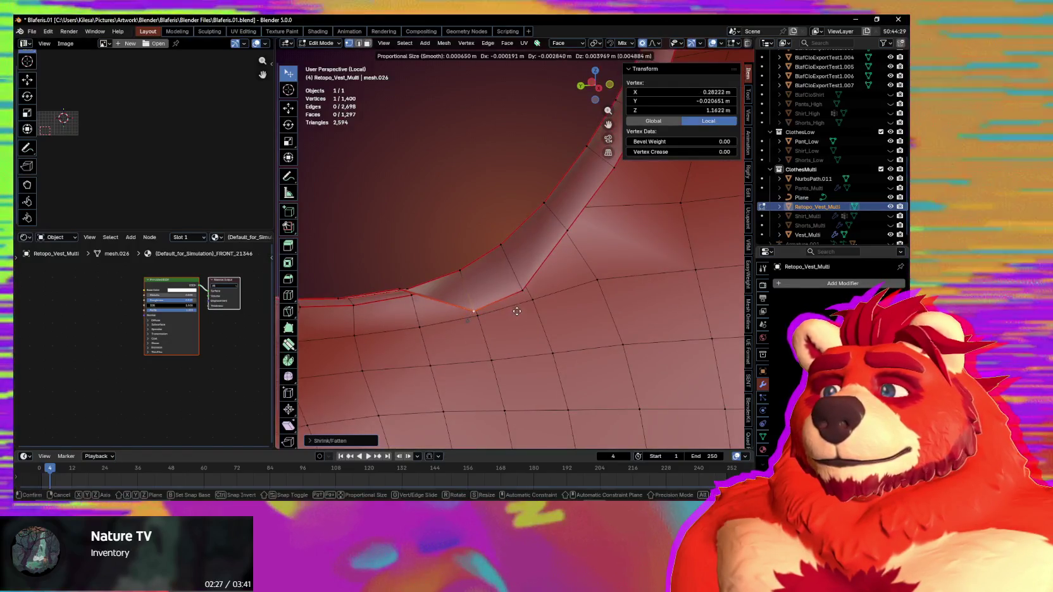
left_click(517, 286)
middle_click_drag(517, 285, 519, 246)
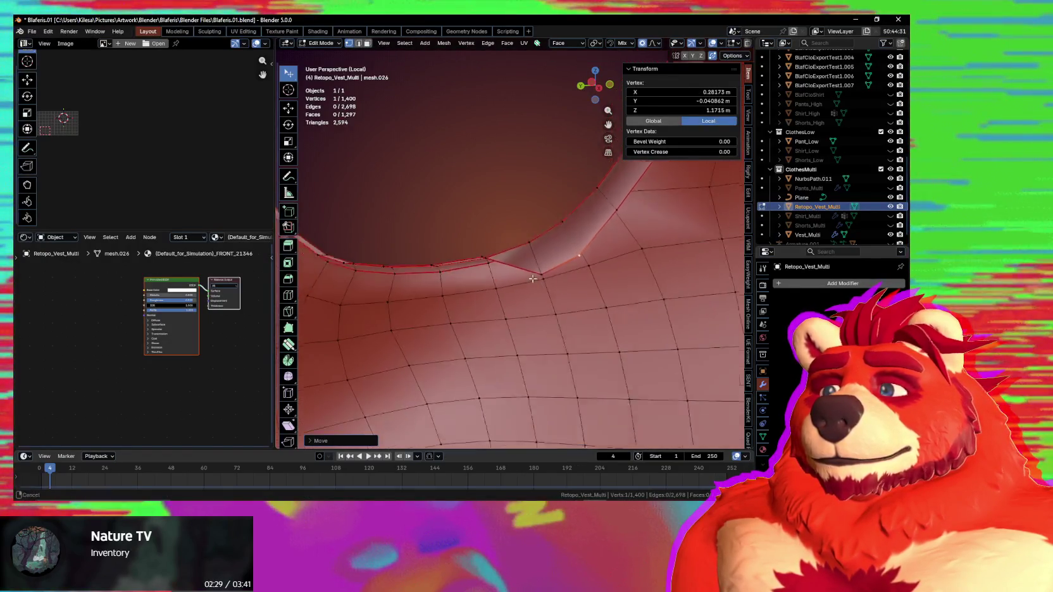
left_click(535, 288)
mouse_move(535, 288)
middle_mouse_down()
mouse_move(476, 299)
mouse_move(462, 244)
middle_mouse_up()
Step: Undo a misplaced vertex adjustment and redo the rim vertex move
key("ctrl+z")
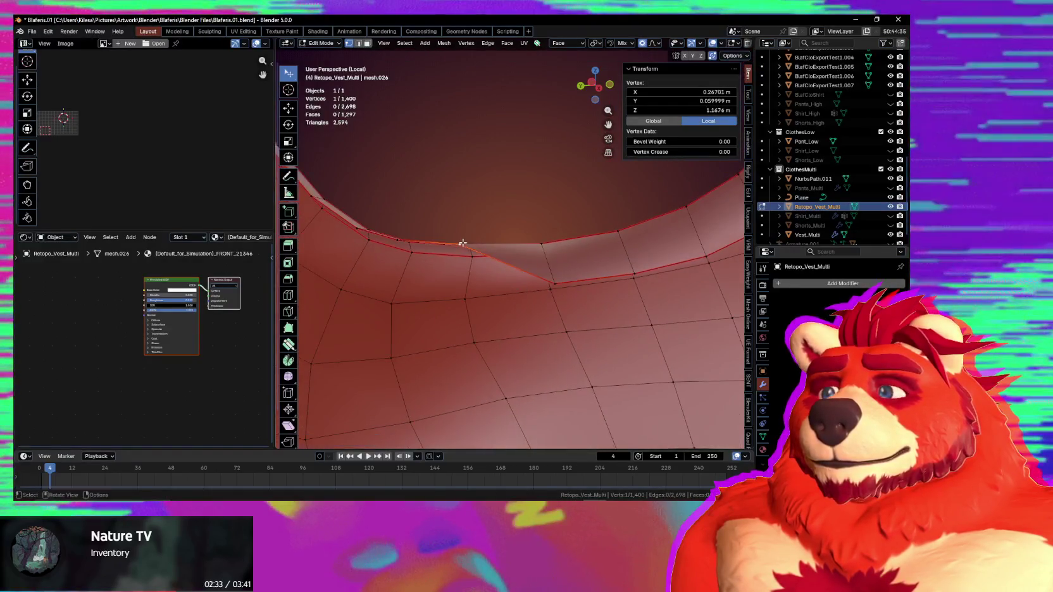
left_click(466, 294)
middle_click_drag(465, 294, 515, 321)
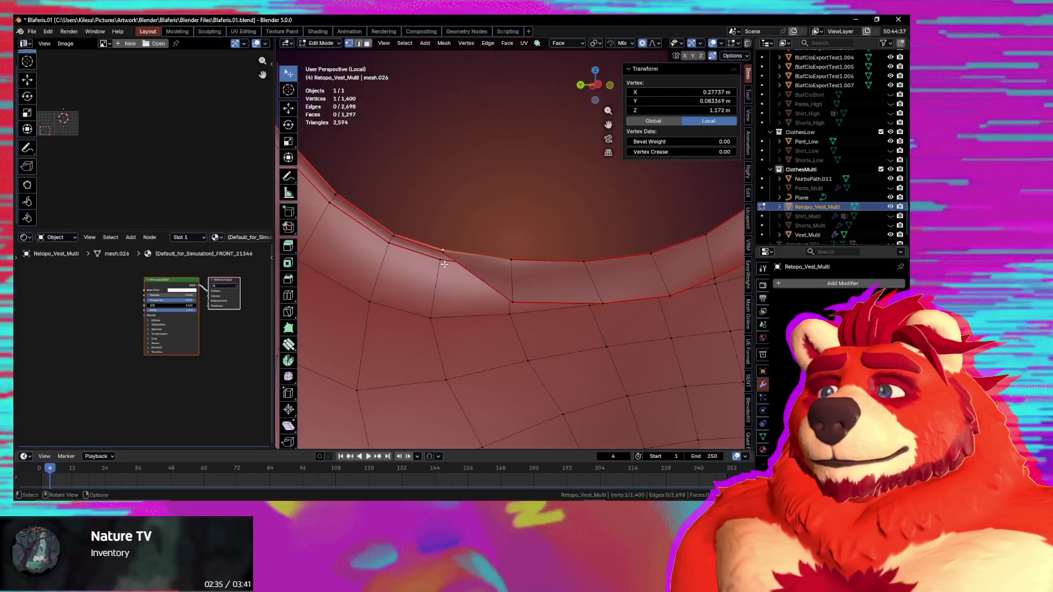
middle_click_drag(444, 264, 472, 273)
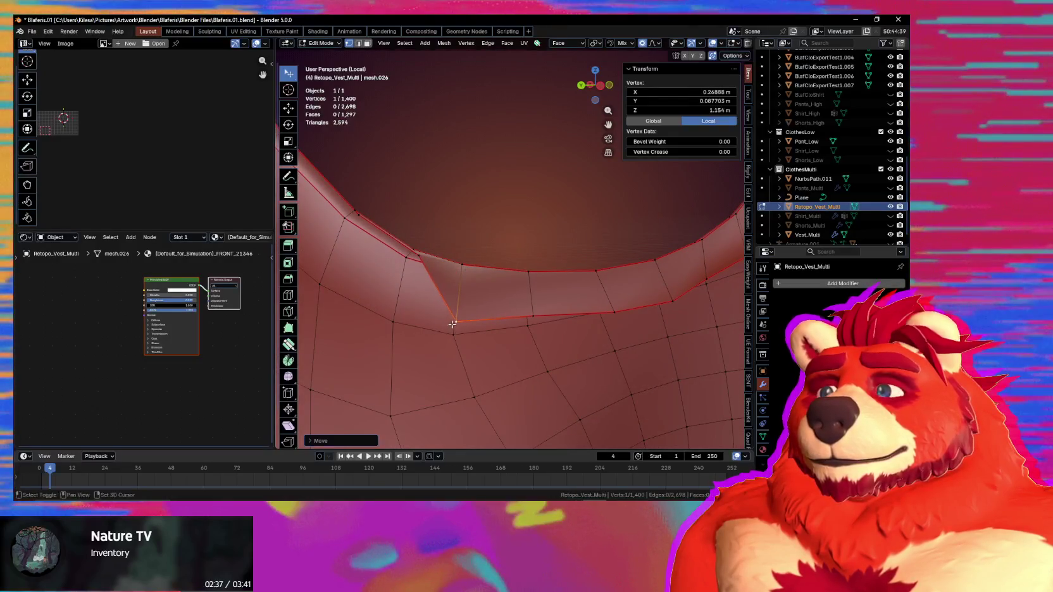
middle_click_drag(451, 325, 472, 304)
left_click_drag(474, 313, 481, 306)
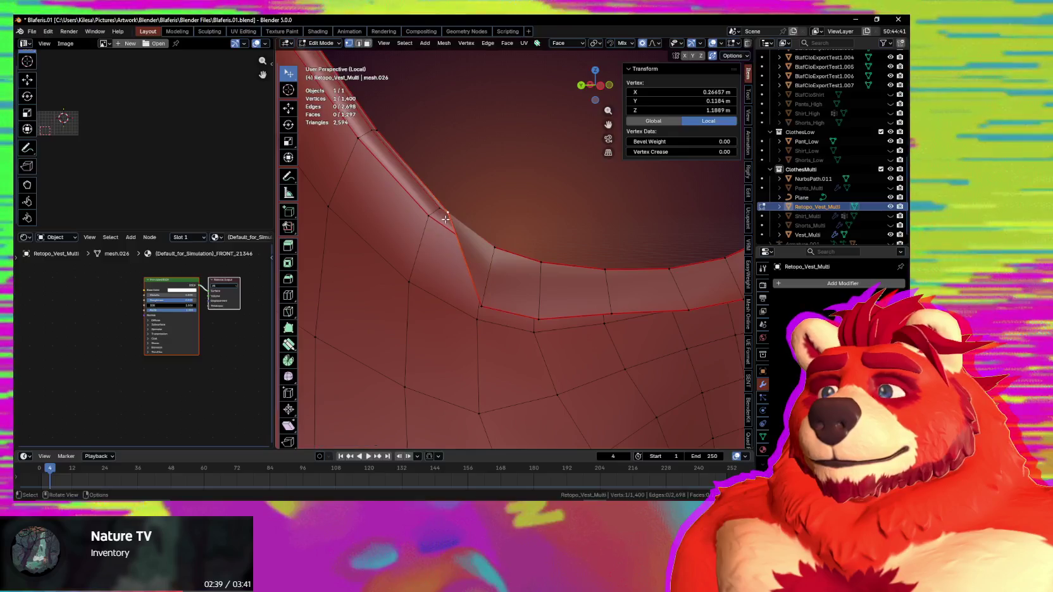
left_click(398, 319)
middle_click_drag(399, 319, 477, 317)
Step: Grab the remaining kinked rim vertices and pull them up into line
key("g")
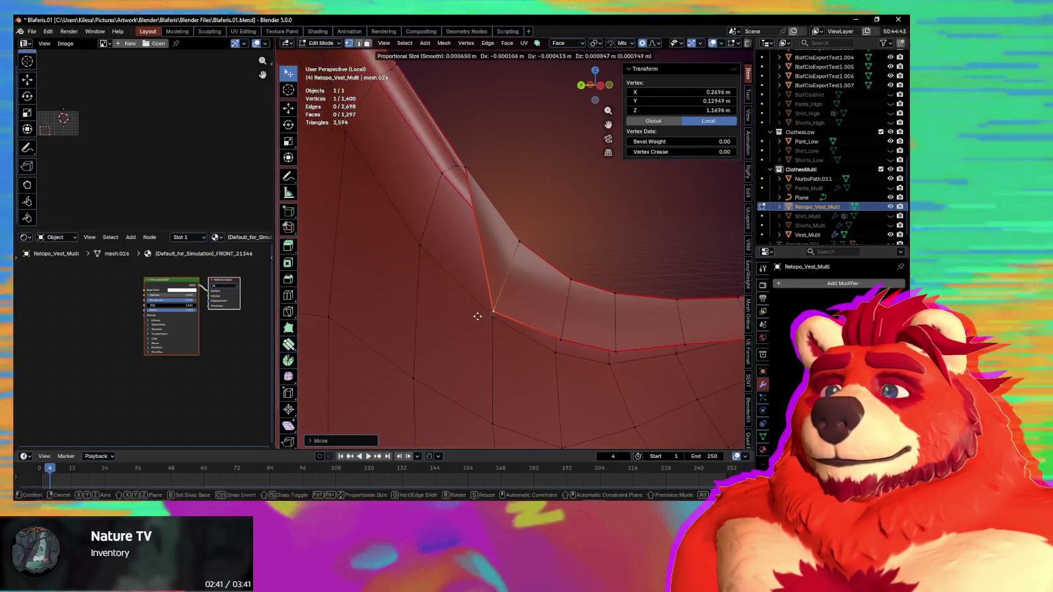
left_click_drag(480, 315, 438, 246)
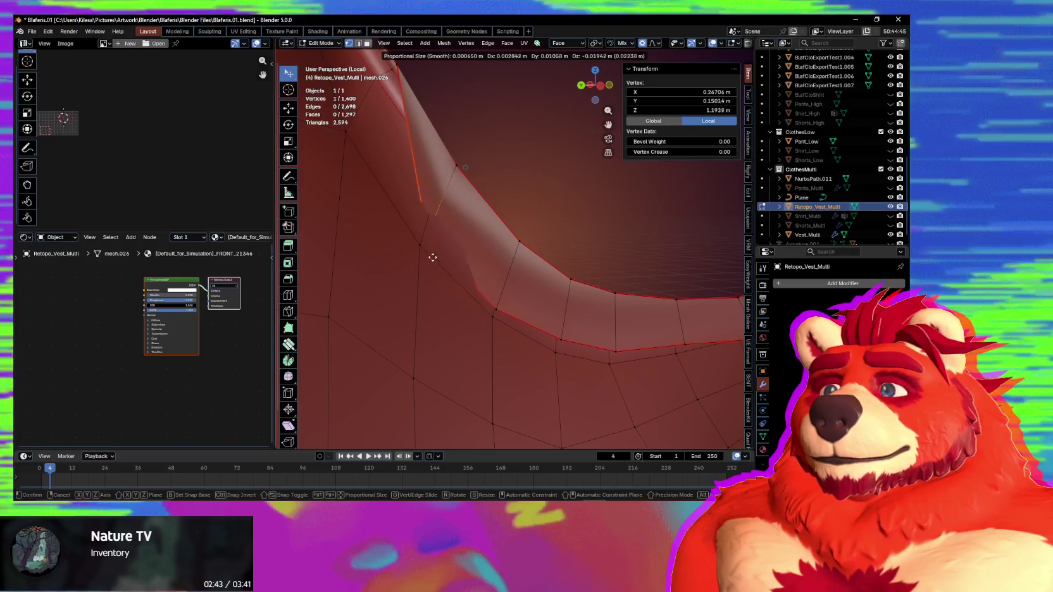
mouse_move(438, 247)
middle_mouse_down()
mouse_move(399, 235)
mouse_move(545, 289)
mouse_move(507, 281)
mouse_move(500, 219)
mouse_move(493, 242)
middle_mouse_up()
key("g")
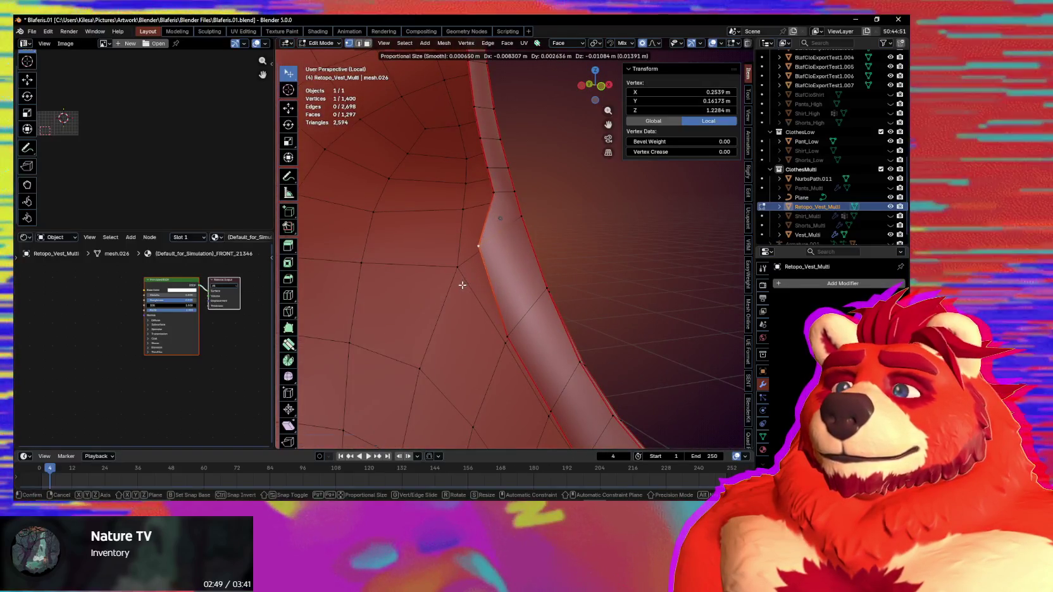
left_click(460, 243)
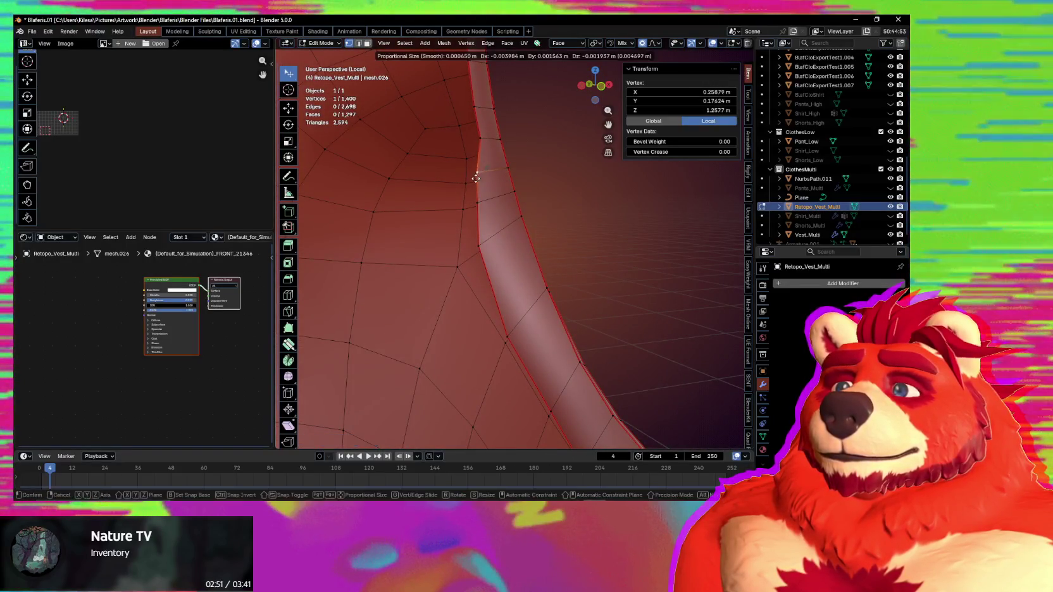
middle_click_drag(479, 174, 506, 217, "shift")
key("g")
left_click(503, 217)
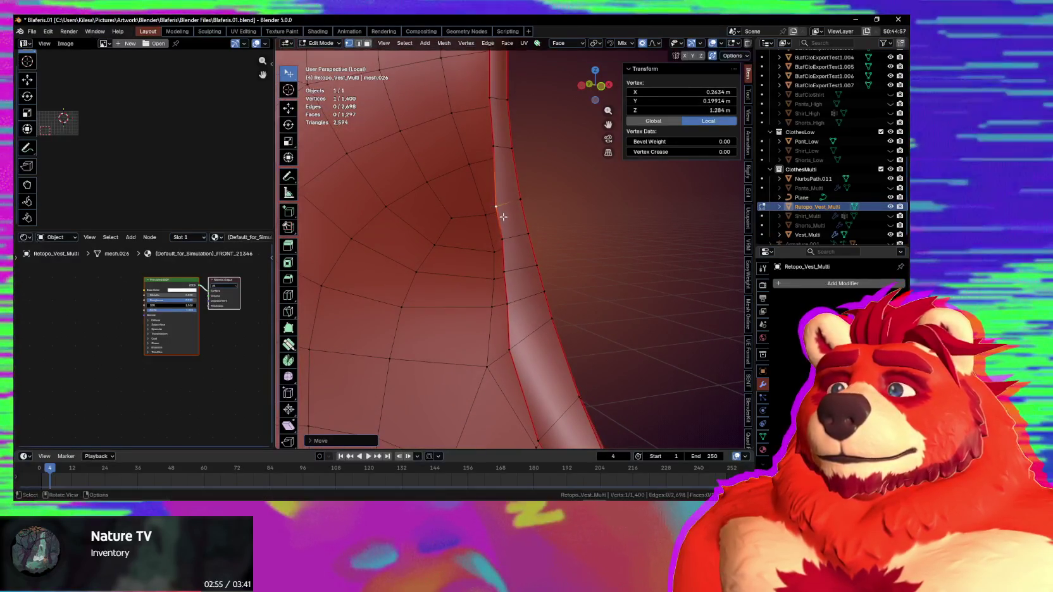
middle_click_drag(501, 219, 599, 253)
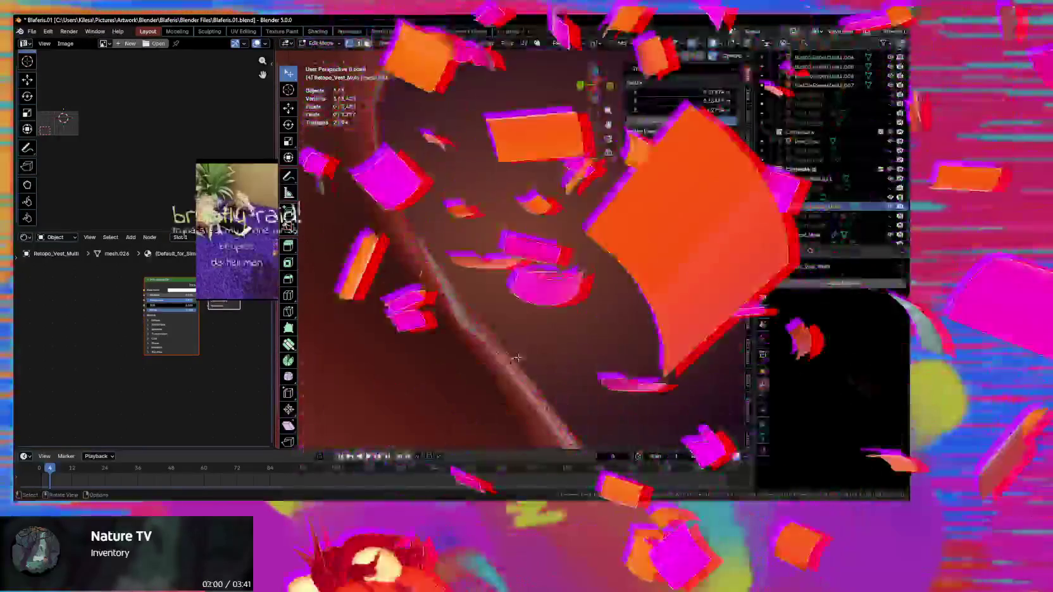
Step: Exit Local View with Numpad / and orbit around the character wearing the vest
left_click(523, 350)
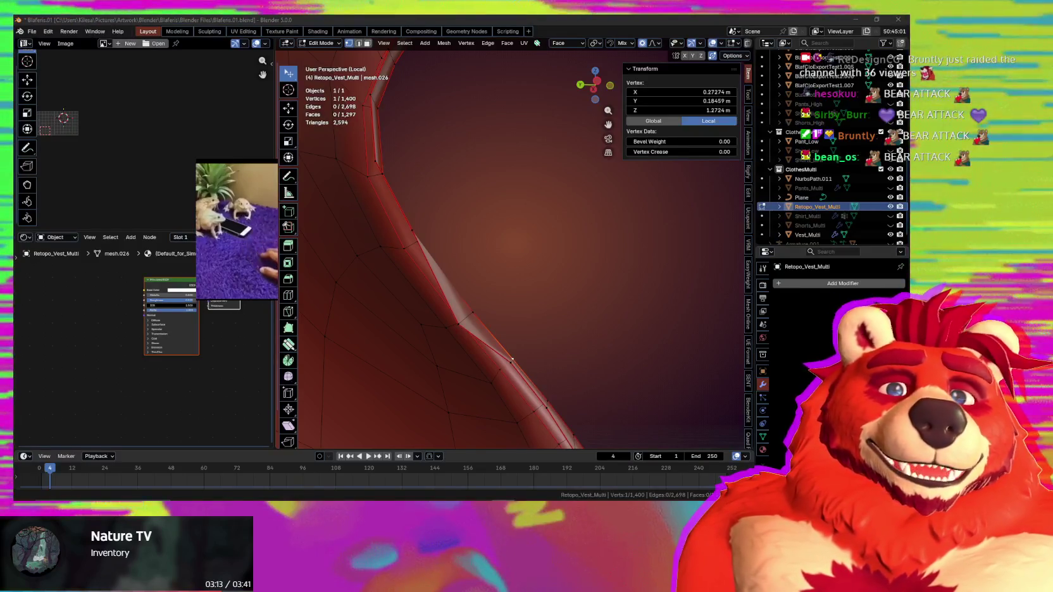
scroll(480, 358, "down", 1)
key("KP_Divide")
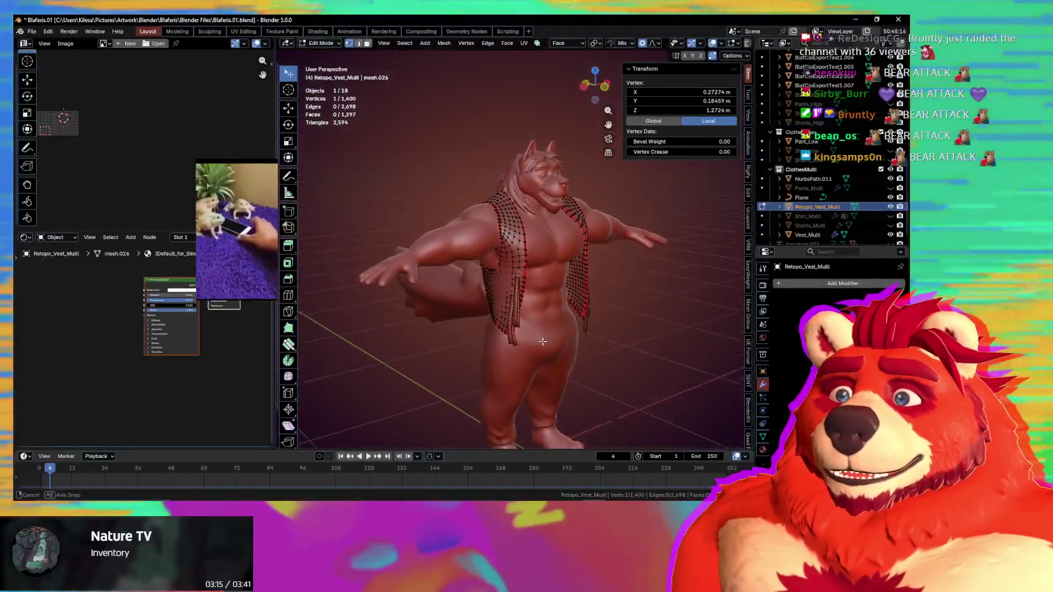
middle_click_drag(492, 334, 543, 350)
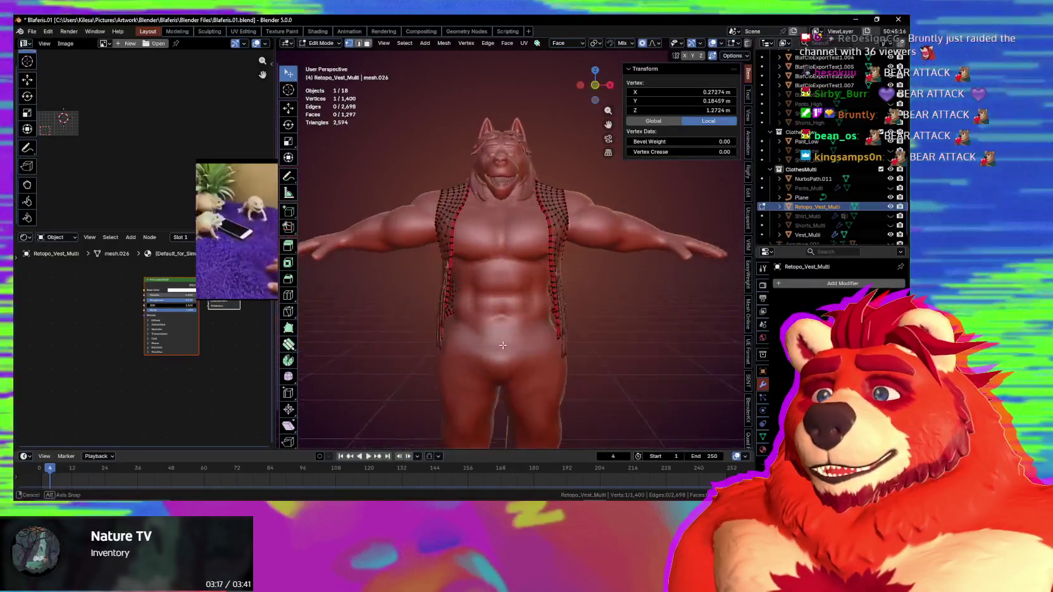
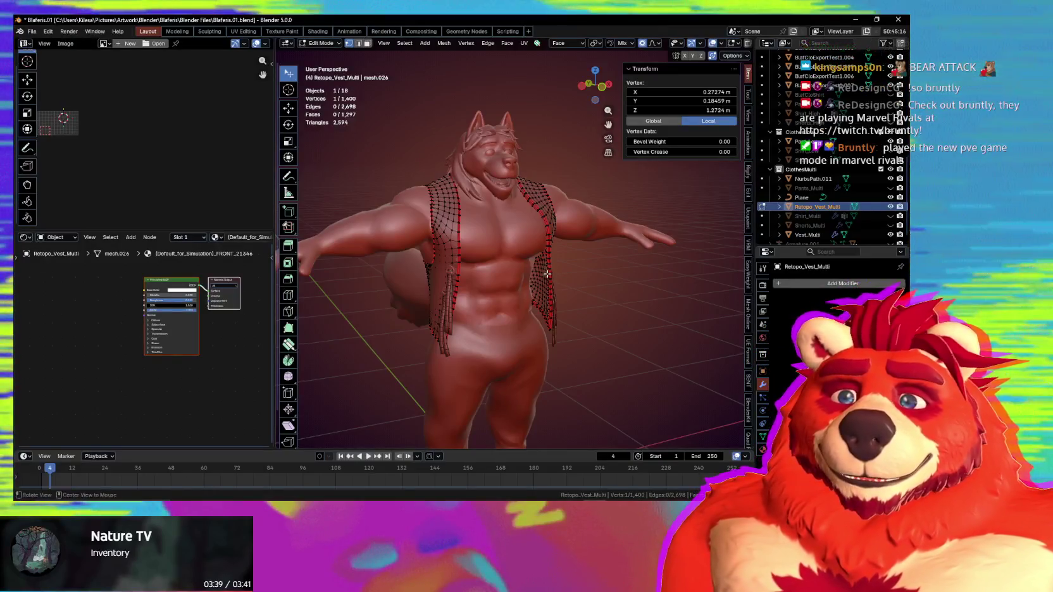
Step: Inspect the vest on the character from several angles, then show only the vest mesh in Local View
scroll(543, 280, "up", 2)
scroll(537, 286, "up", 1)
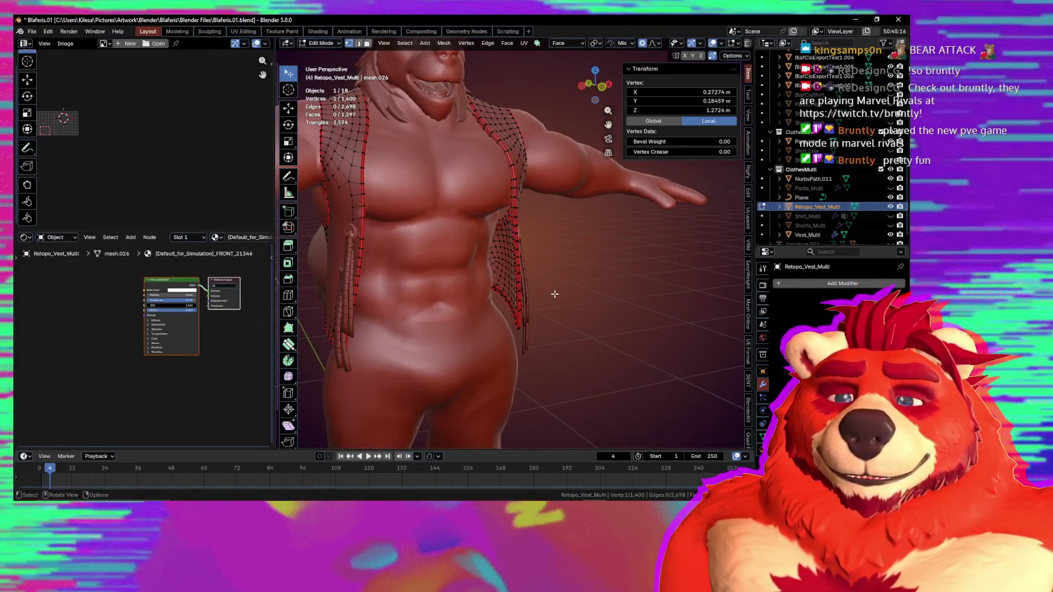
middle_click_drag(554, 293, 527, 282)
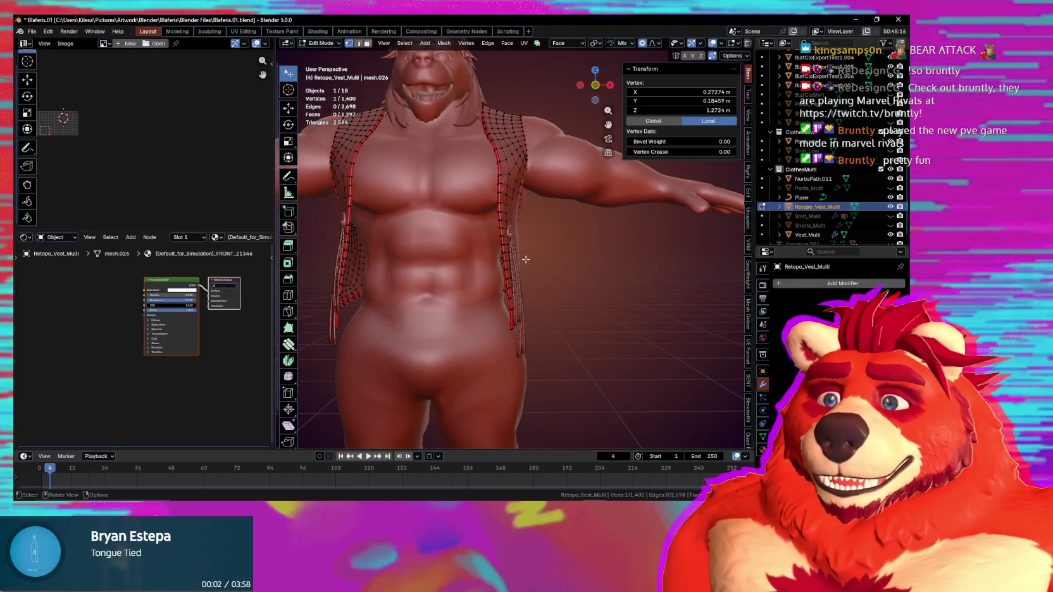
key("slash")
key("slash")
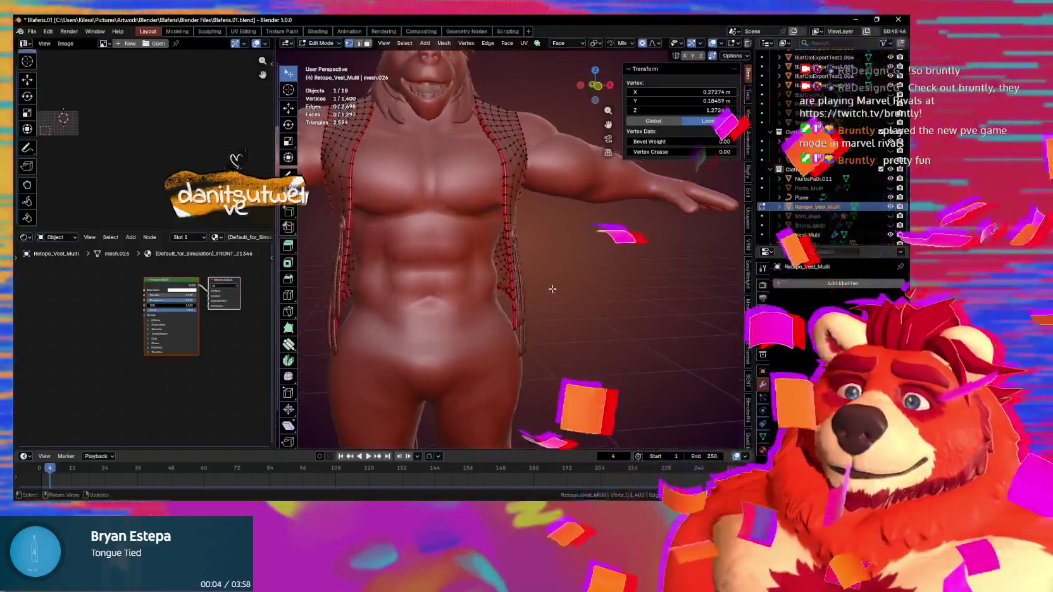
mouse_move(552, 289)
middle_mouse_down()
mouse_move(587, 302)
mouse_move(572, 276)
mouse_move(579, 283)
middle_mouse_up()
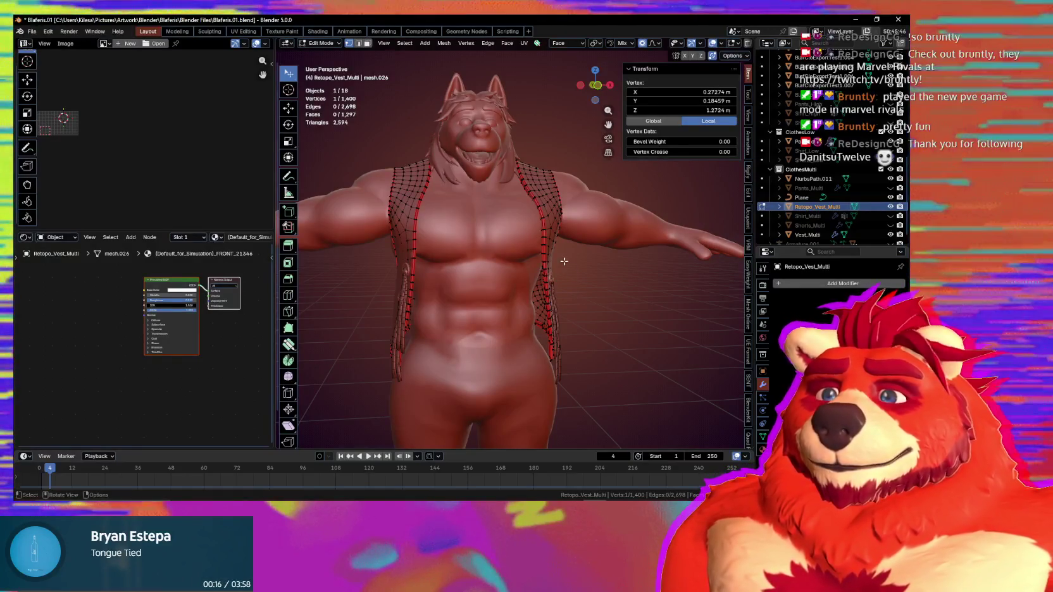
scroll(577, 298, "up", 3)
middle_click_drag(576, 298, 504, 293)
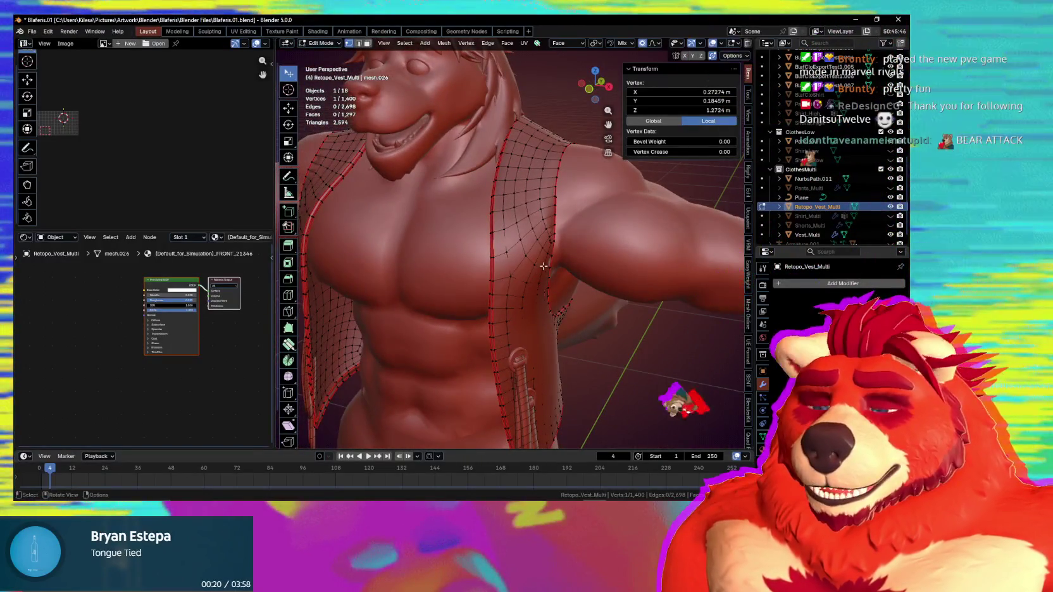
key("KP_Divide")
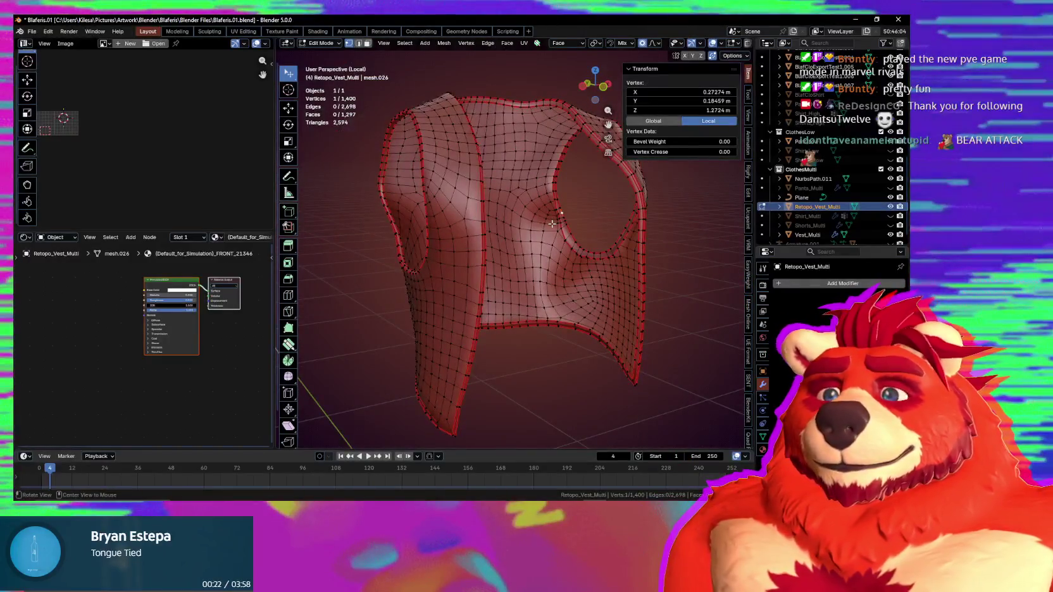
Step: Zoom in on the vest's armhole and select vertices along its rim edge
middle_click(552, 224, "alt")
scroll(529, 247, "up", 4)
mouse_move(522, 221)
middle_mouse_down()
mouse_move(520, 267)
mouse_move(581, 295)
middle_mouse_up()
left_click(582, 295)
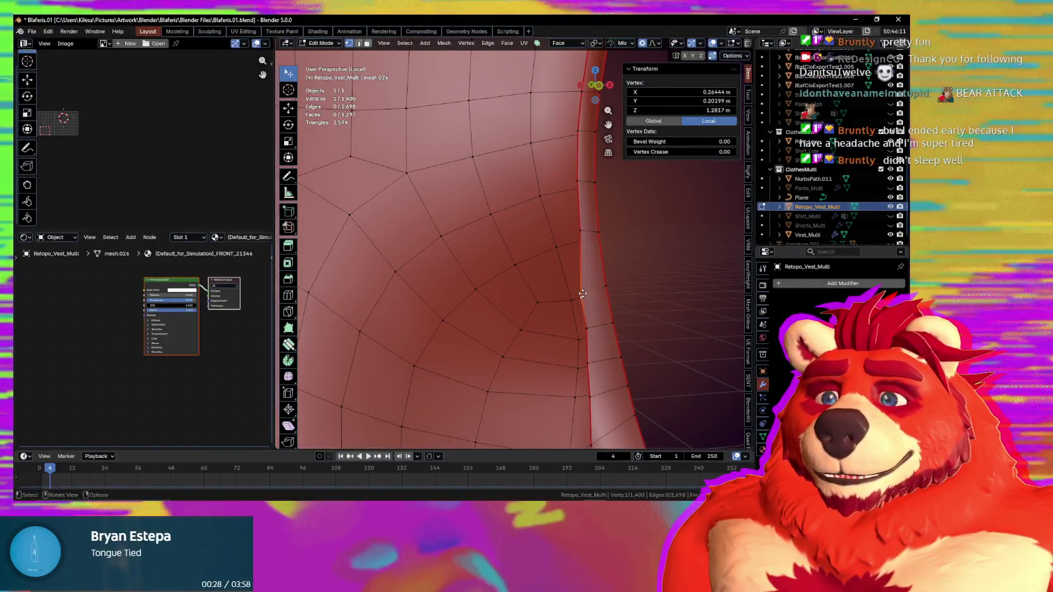
left_click(581, 319)
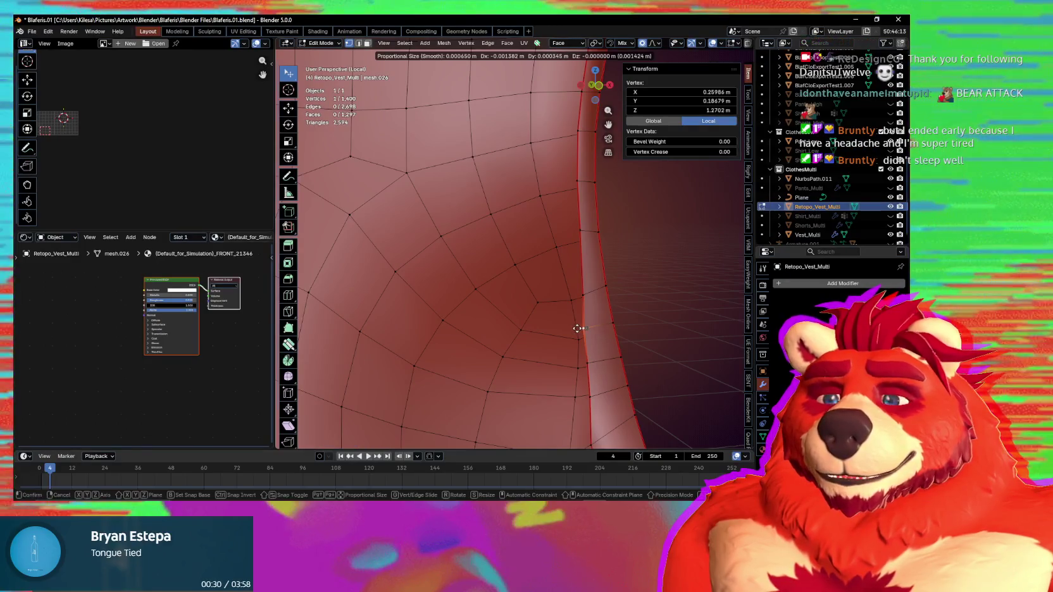
left_click(577, 329)
middle_click_drag(577, 328, 560, 265)
middle_click_drag(548, 269, 566, 280)
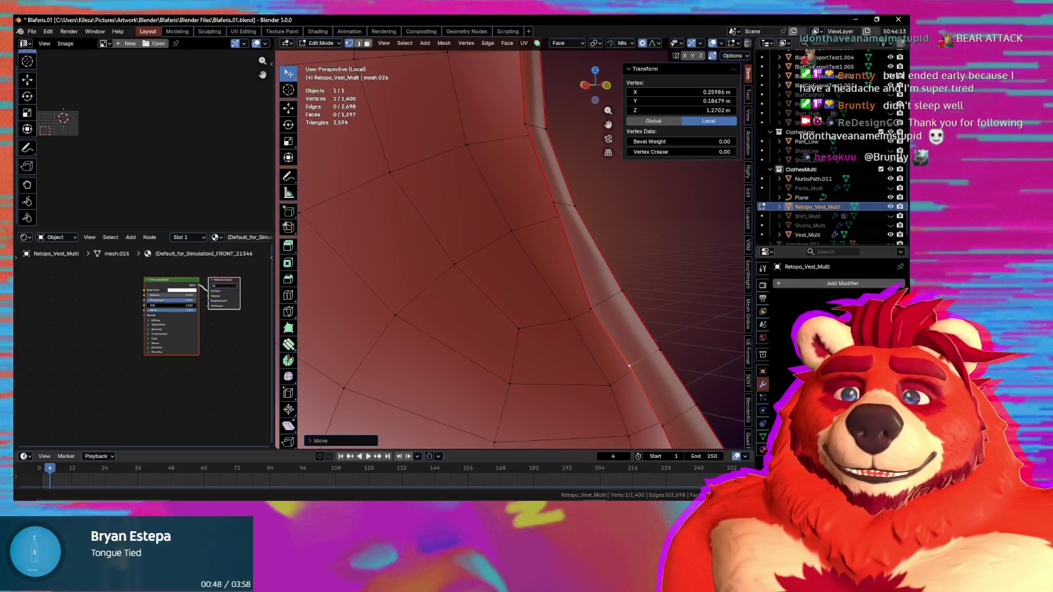
mouse_move(519, 240)
middle_mouse_down()
mouse_move(559, 212)
mouse_move(592, 220)
middle_mouse_up()
Step: Move a selected rim vertex up and out to smooth the edge band
key("g")
left_click(522, 146)
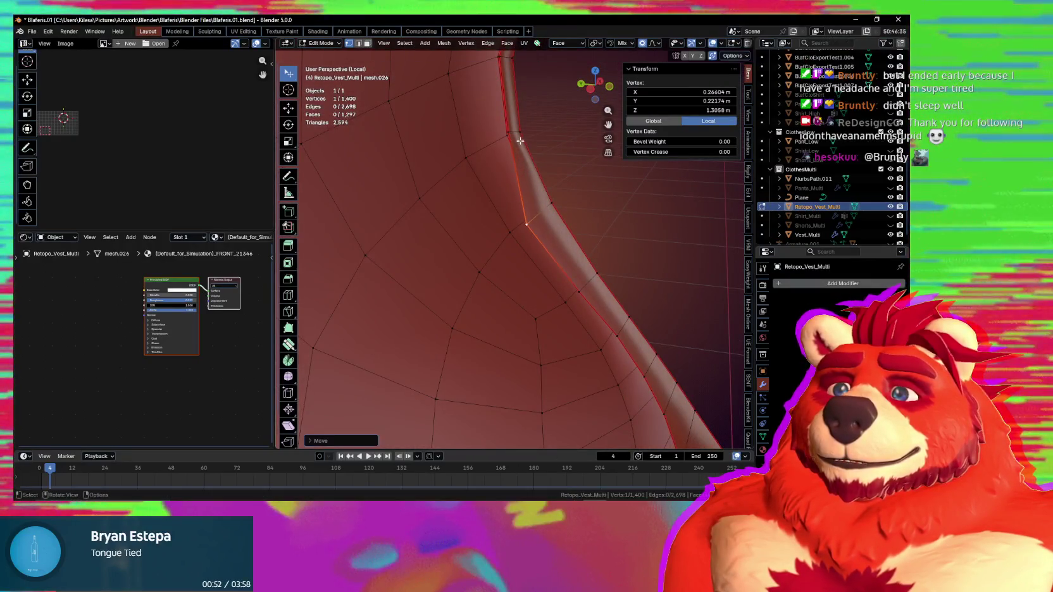
key("g")
middle_click_drag(522, 146, 502, 134)
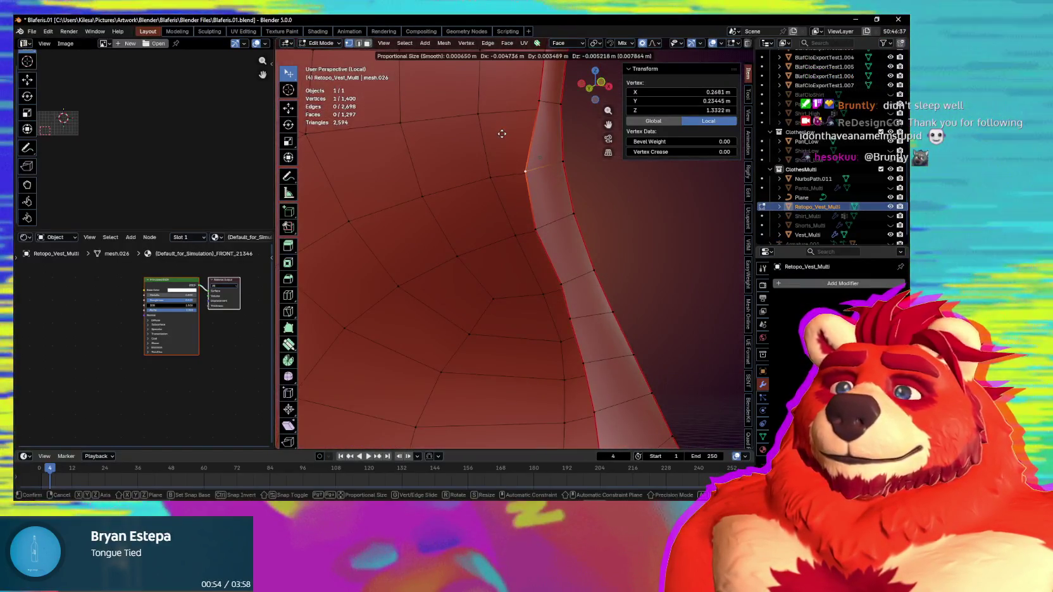
left_click(501, 134)
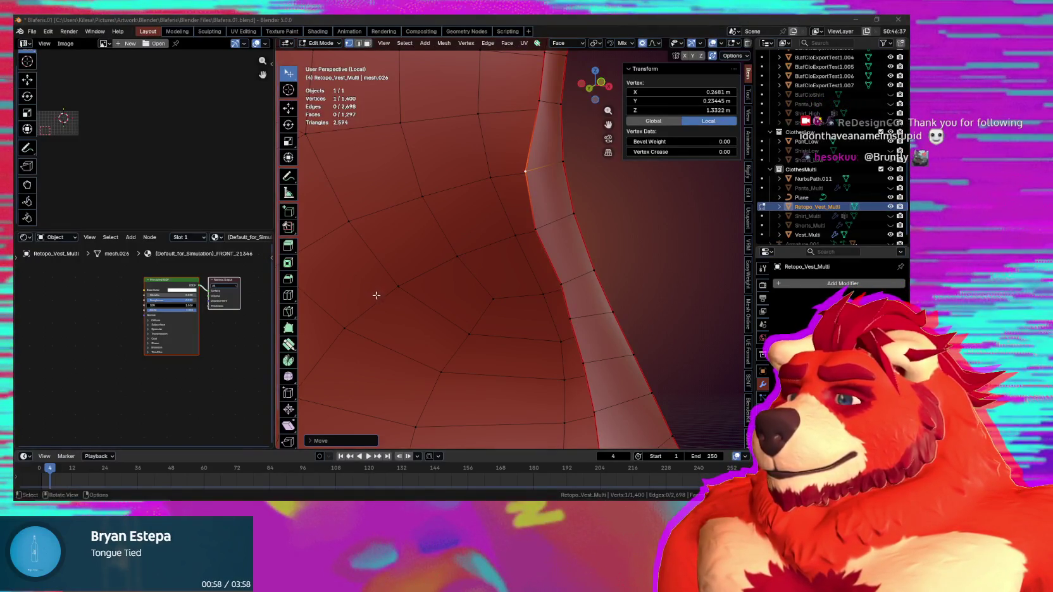
middle_click_drag(376, 295, 380, 299)
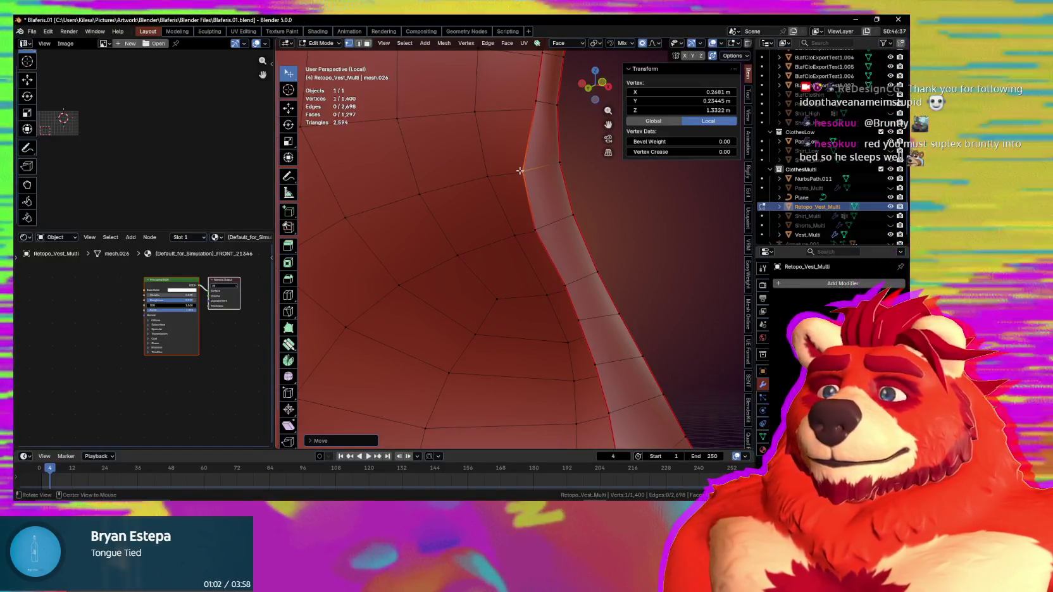
middle_click_drag(539, 287, 529, 190)
Step: Reposition the next few armhole-rim vertices to remove kinks in the band
key("g")
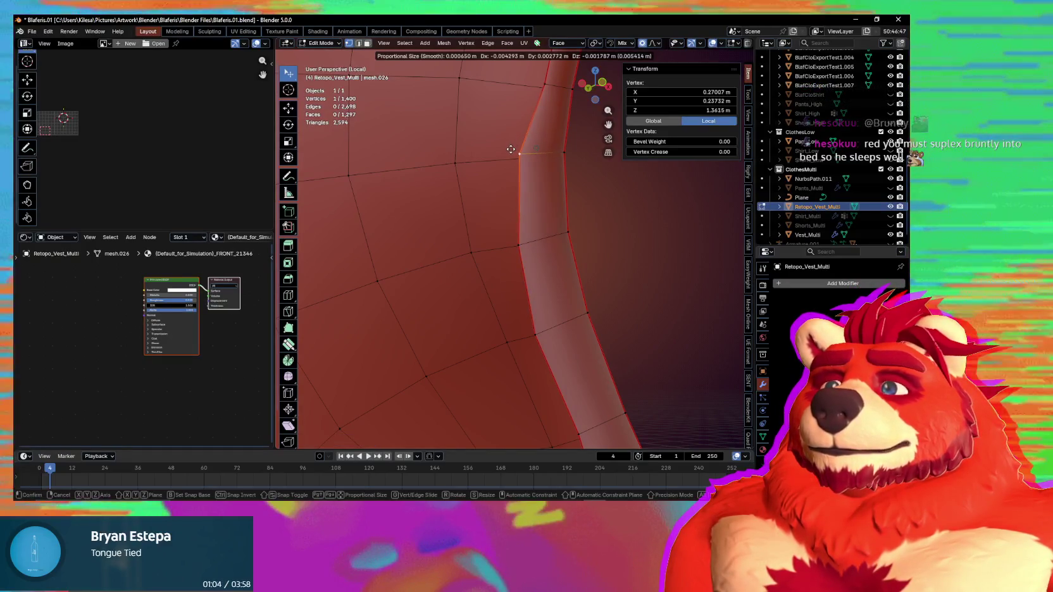
mouse_move(511, 149)
middle_mouse_down()
mouse_move(496, 221)
mouse_move(575, 243)
mouse_move(541, 246)
mouse_move(506, 272)
middle_mouse_up()
left_click(497, 220)
left_click(572, 241)
key("g")
left_click(513, 225)
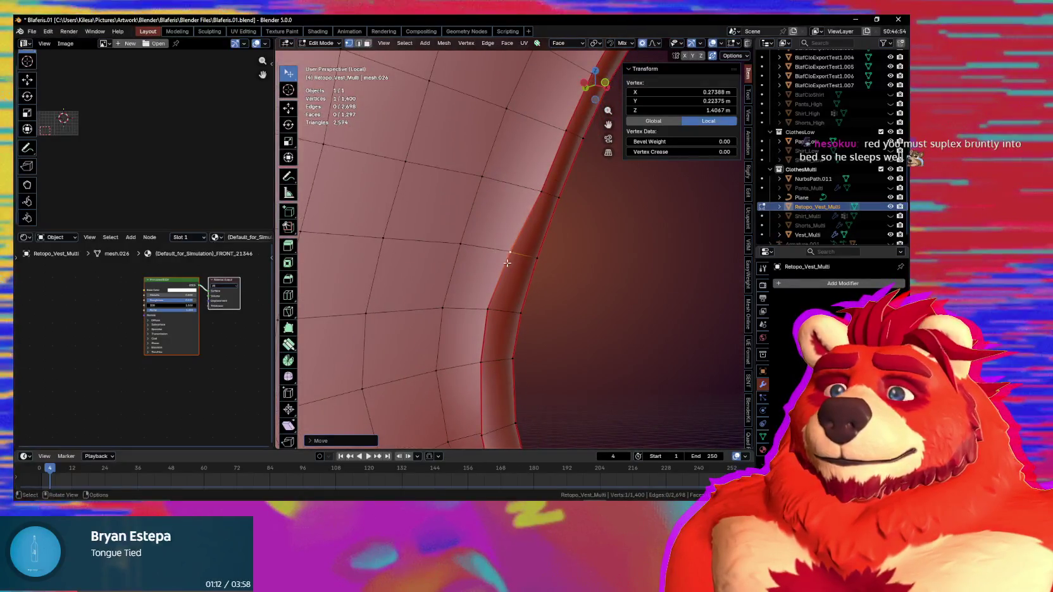
key("g")
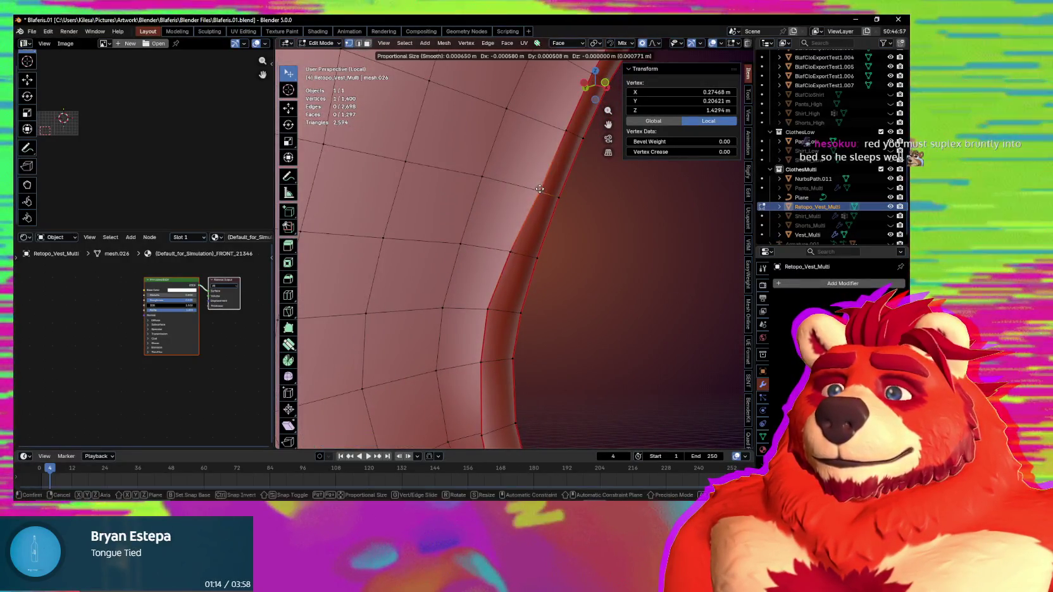
mouse_move(532, 202)
middle_mouse_down()
mouse_move(588, 230)
mouse_move(511, 256)
middle_mouse_up()
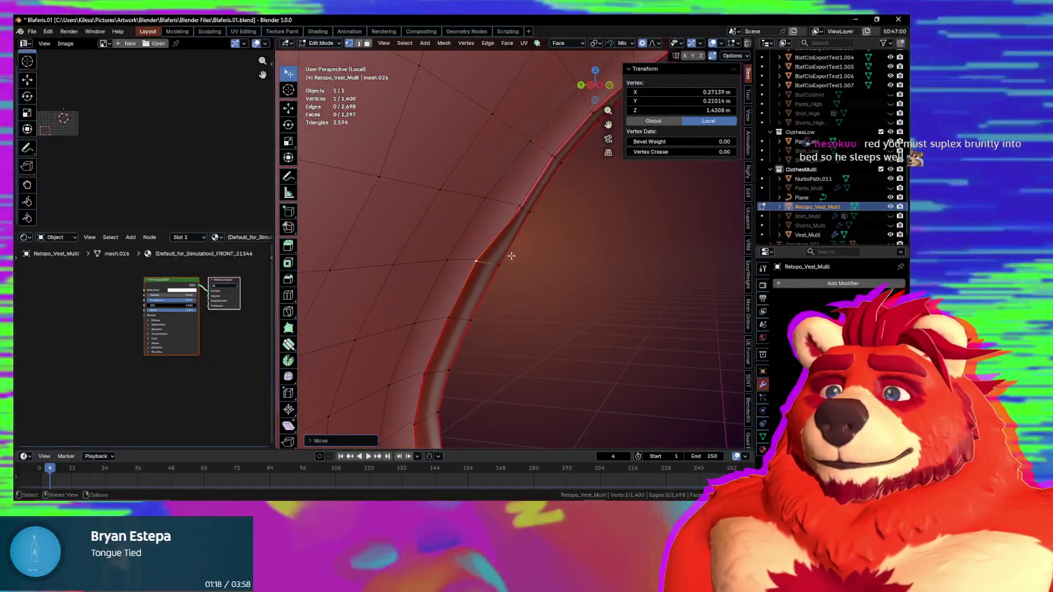
Step: Keep placing rim vertices along the armhole curve and save the file with Ctrl+S
key("g")
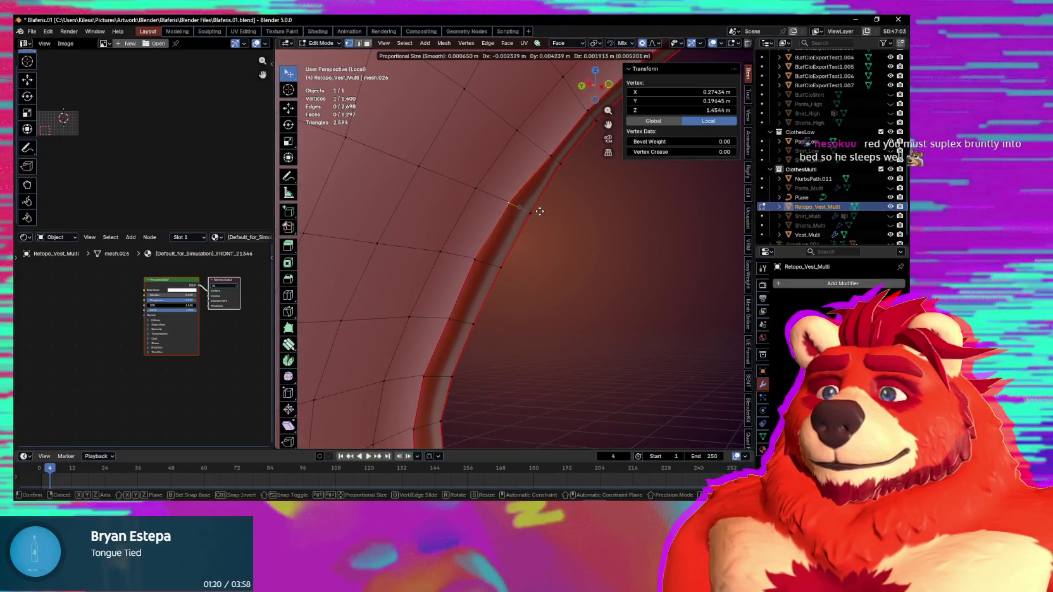
left_click(542, 212)
middle_click_drag(542, 212, 492, 228)
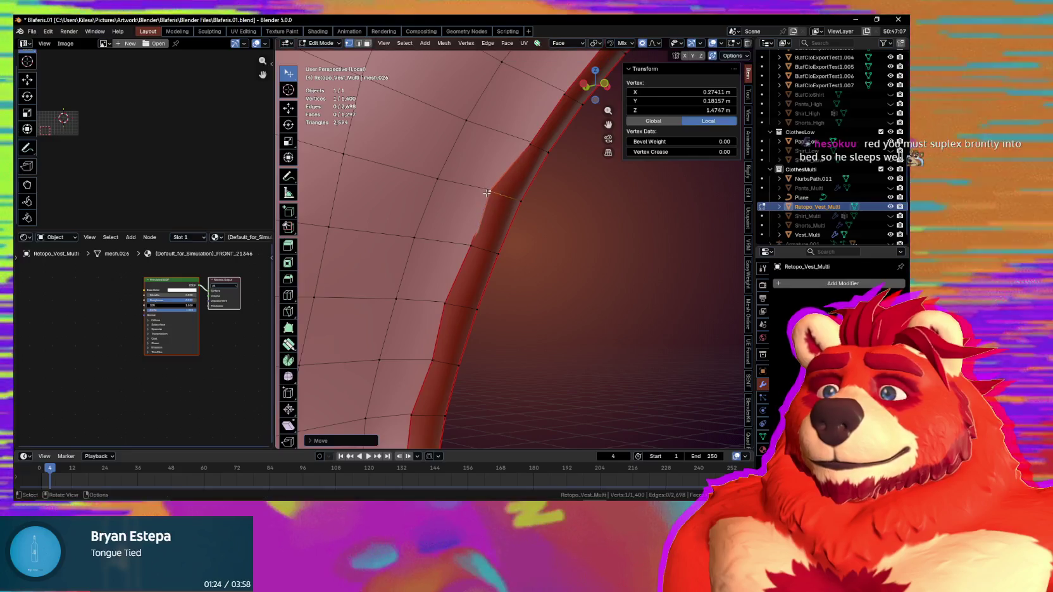
left_click(492, 196)
mouse_move(492, 196)
middle_mouse_down()
mouse_move(552, 212)
mouse_move(465, 271)
mouse_move(486, 299)
mouse_move(521, 282)
mouse_move(505, 247)
mouse_move(465, 219)
middle_mouse_up()
key("g")
left_click(459, 211)
key("ctrl+s")
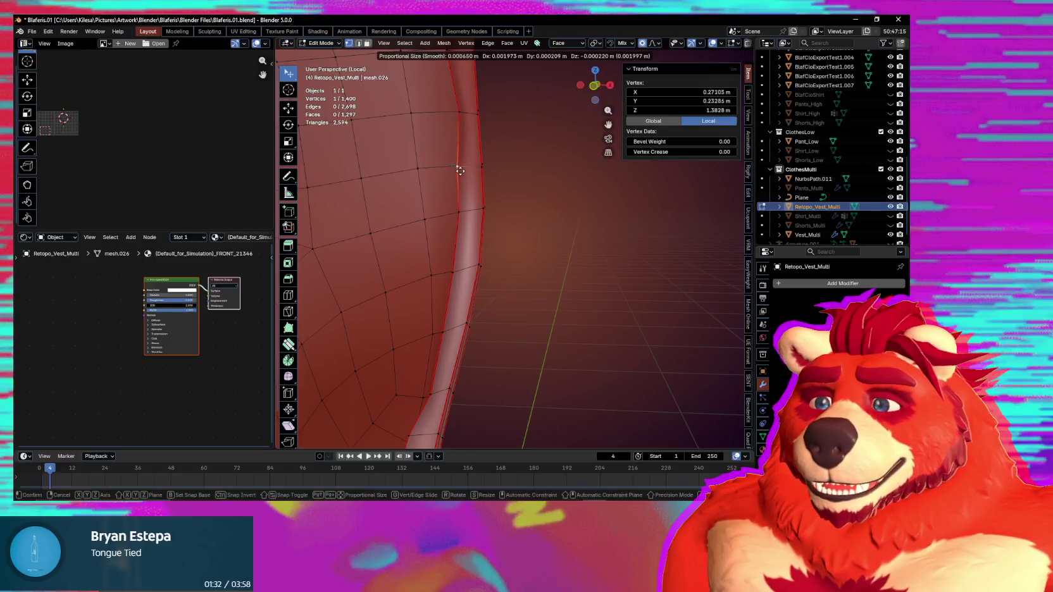
left_click(460, 171)
mouse_move(458, 184)
middle_mouse_down()
mouse_move(461, 251)
mouse_move(485, 264)
mouse_move(580, 266)
mouse_move(520, 285)
mouse_move(507, 253)
mouse_move(525, 241)
middle_mouse_up()
left_click(545, 297)
left_click(531, 301)
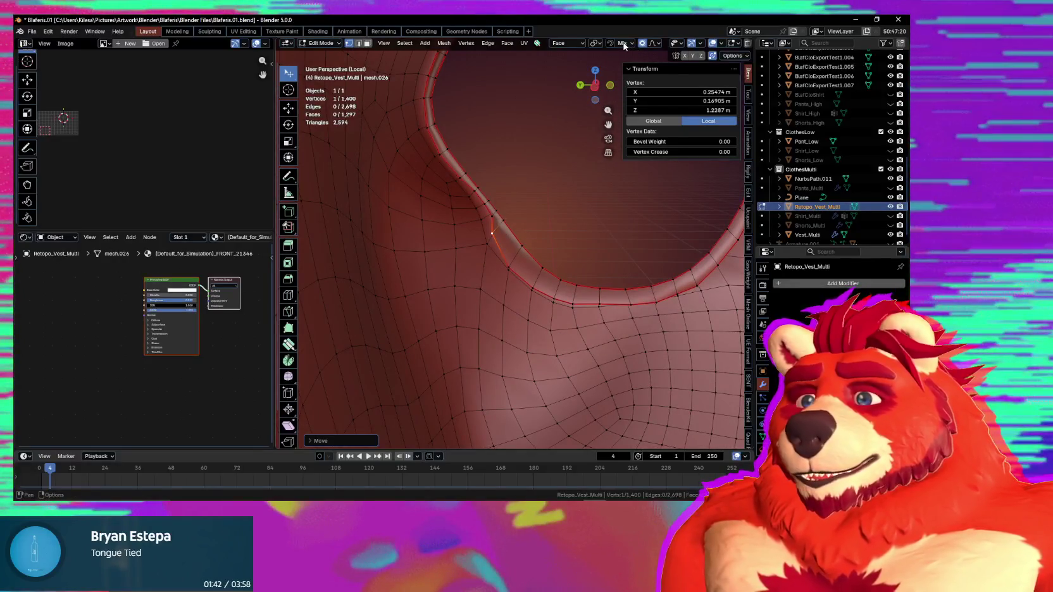
Step: Change the snapping target elements and select the whole armhole rim edge loop
left_click(624, 43)
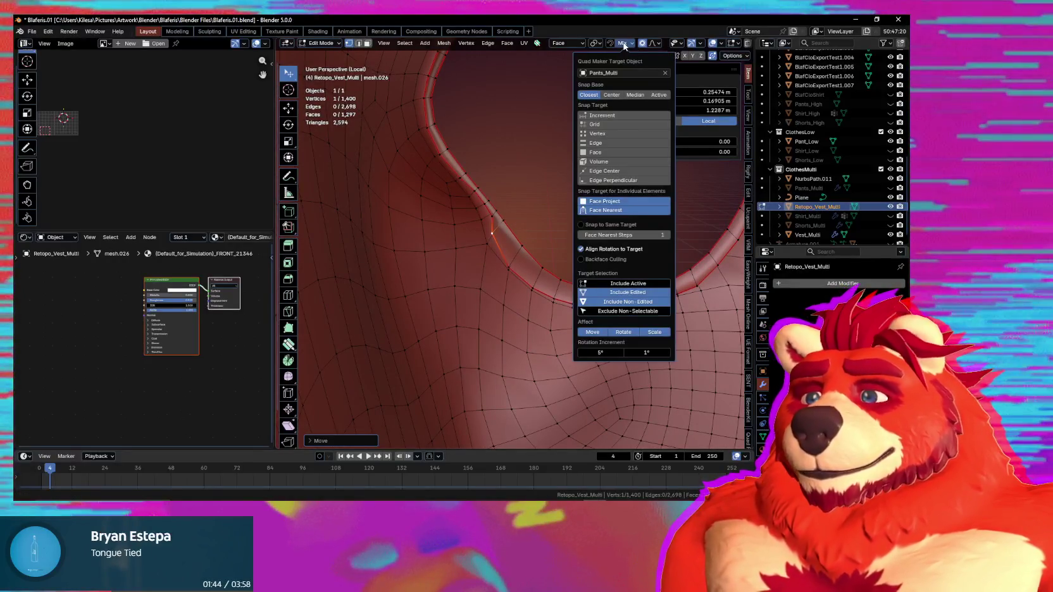
left_click(620, 210)
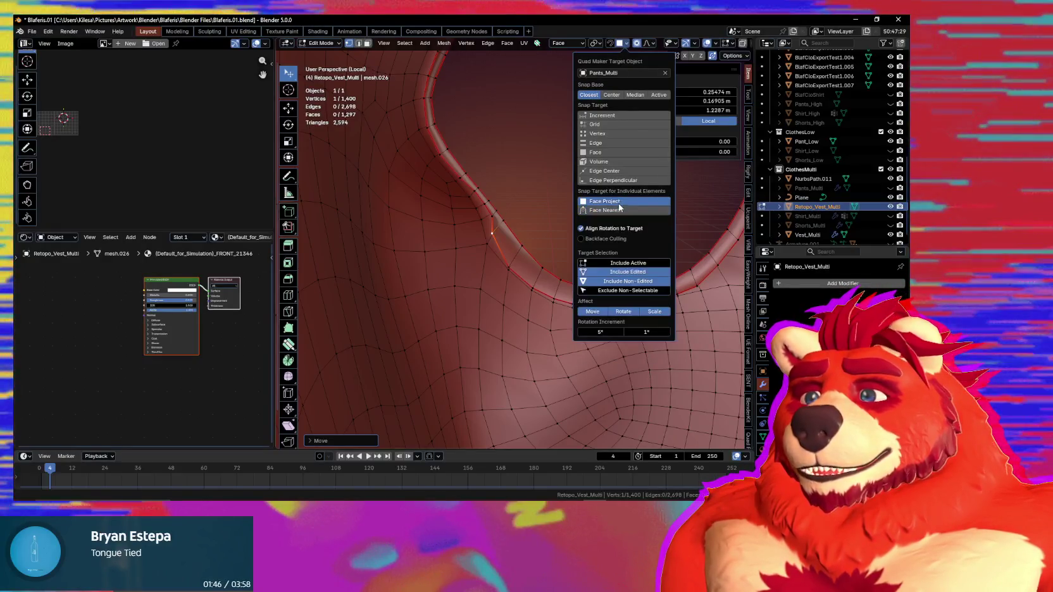
left_click(499, 248, "alt")
middle_click_drag(492, 242, 470, 268)
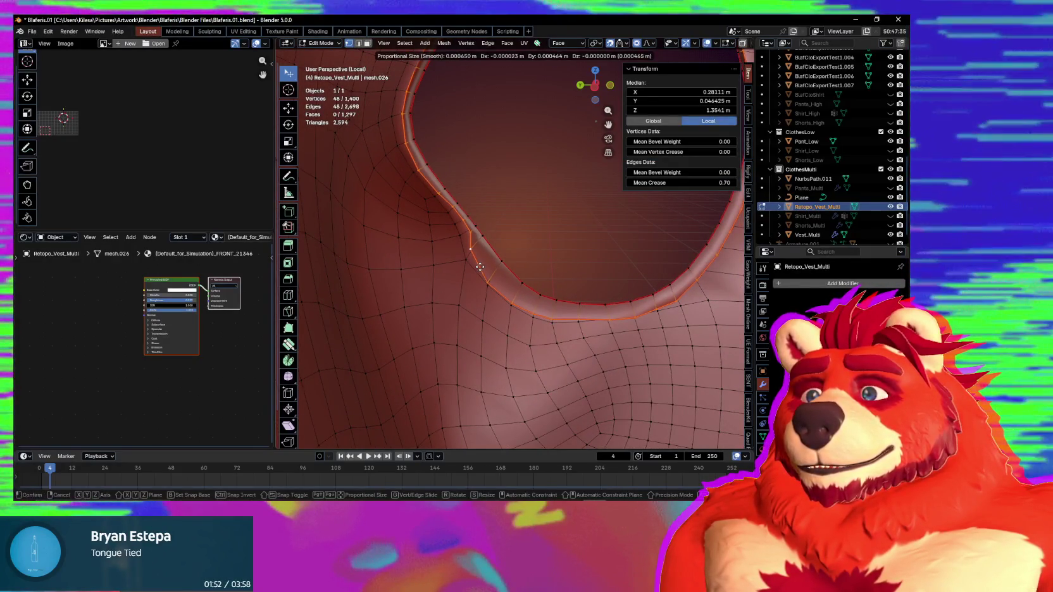
left_click(480, 267)
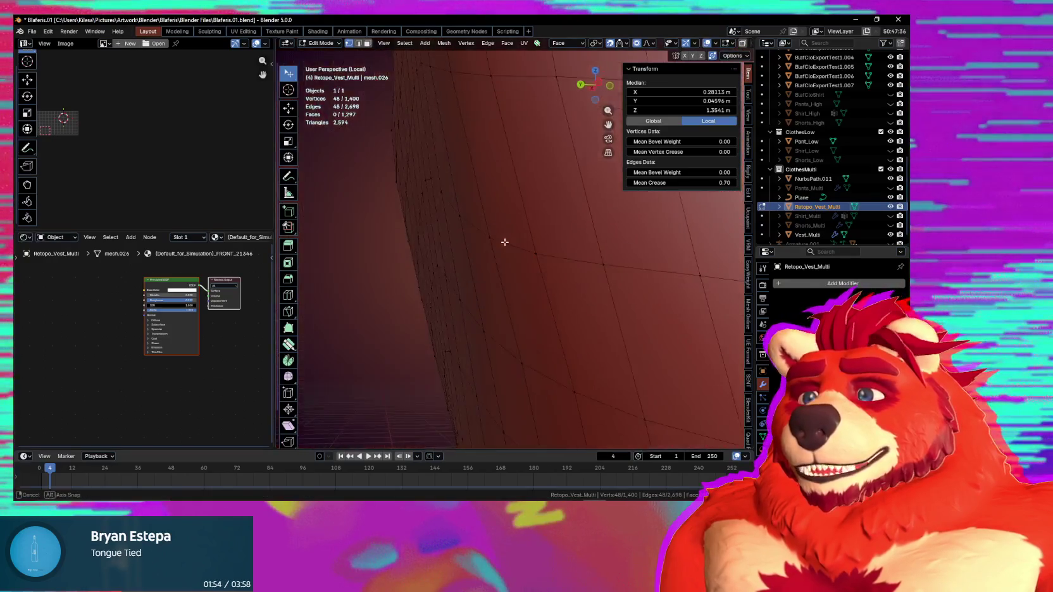
Step: Shift the 48-vertex rim loop slightly, enable Snap to Same Target, and clear the Pants_Multi target
left_click(626, 43)
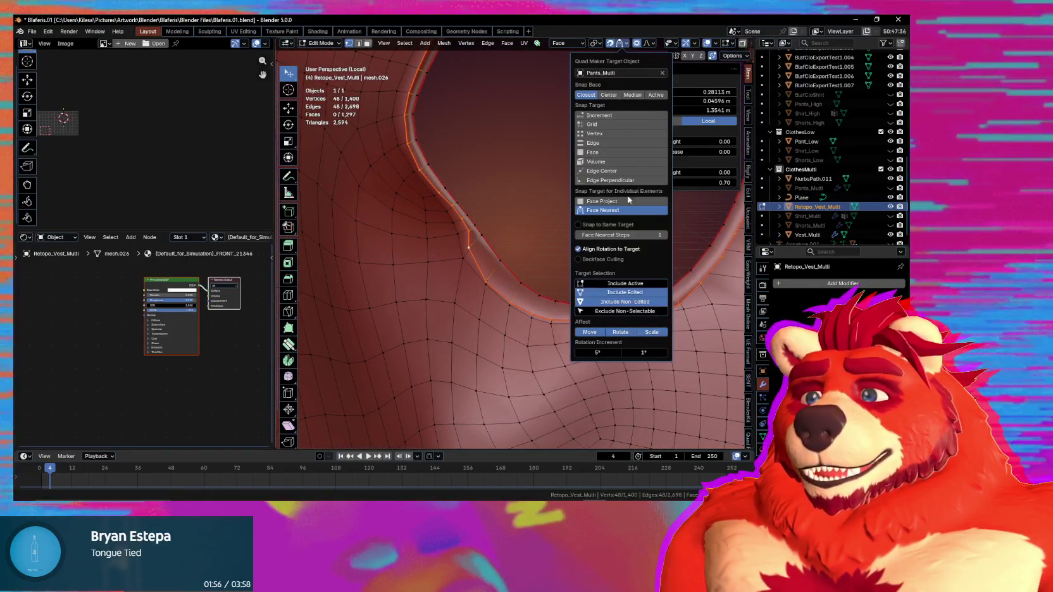
key("g")
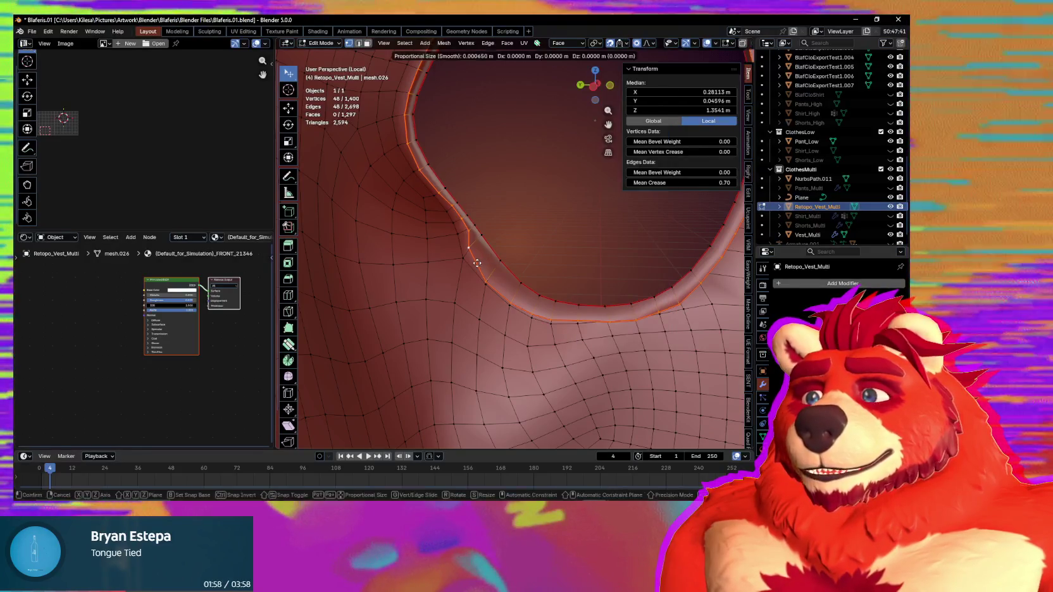
left_click(476, 263)
scroll(488, 268, "up", 2)
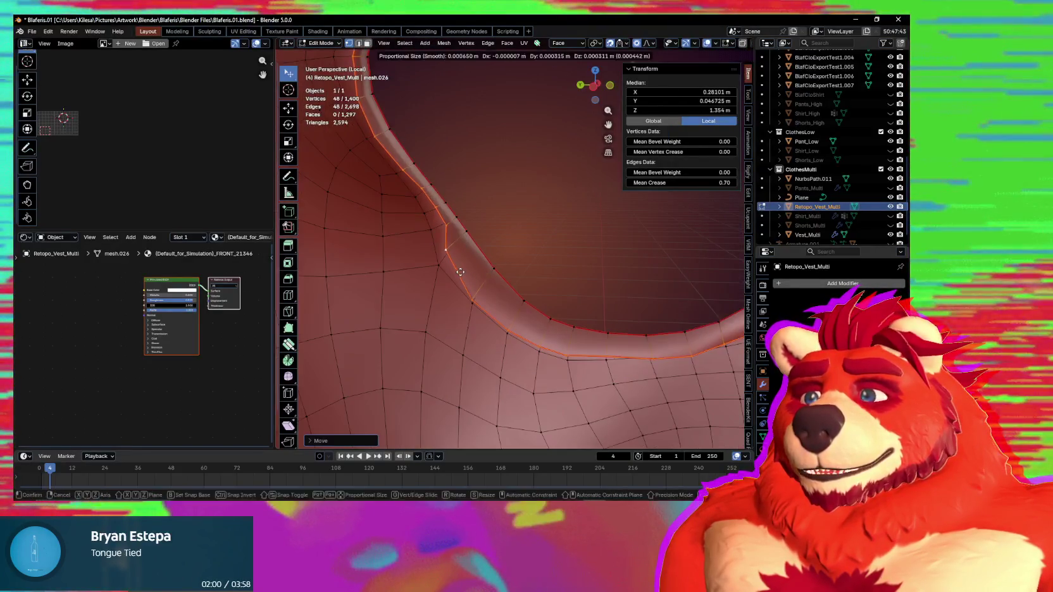
left_click(462, 269)
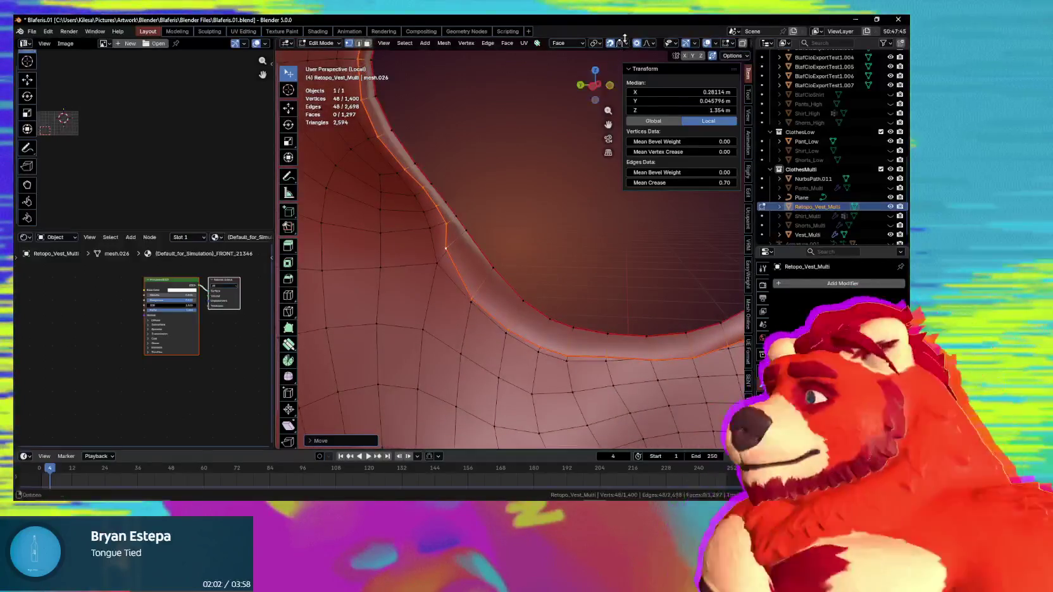
left_click(625, 41)
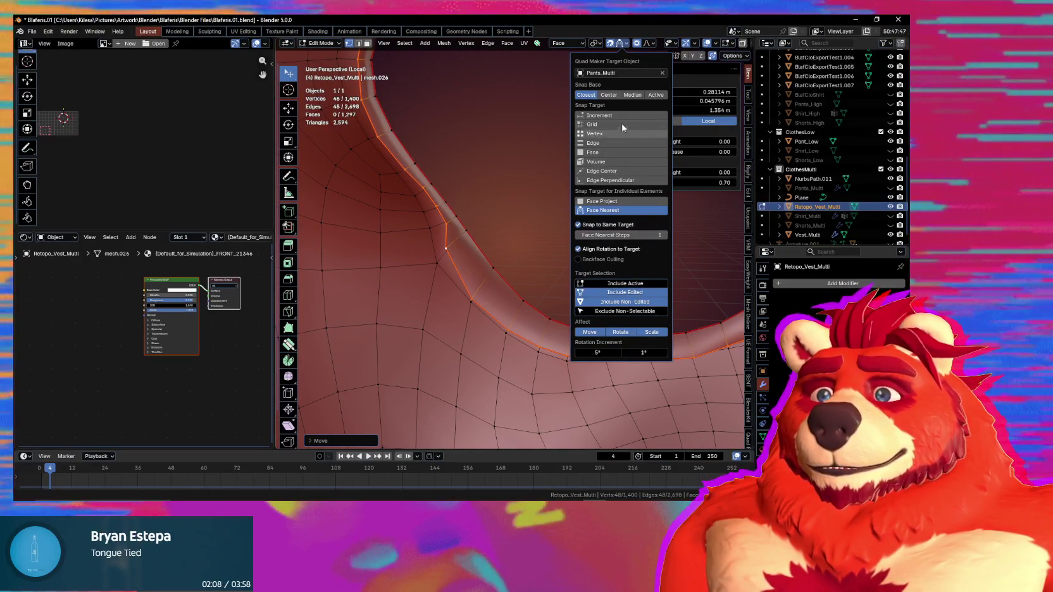
left_click(663, 74)
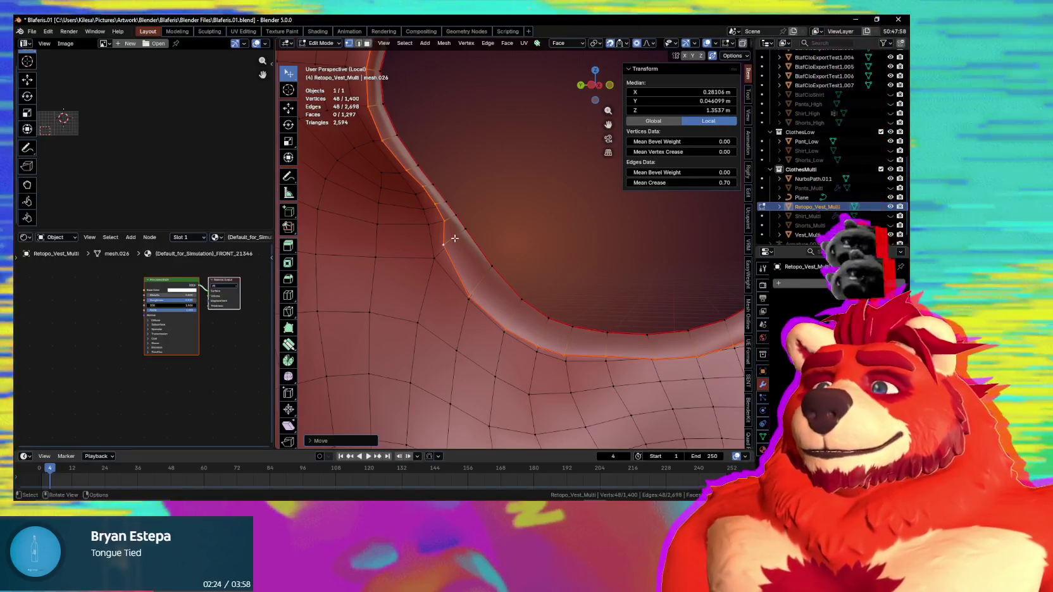
Step: Nudge a single armhole-rim vertex with soft falloff, undoing one attempt and re-placing it
mouse_move(467, 235)
middle_mouse_down()
mouse_move(501, 216)
mouse_move(477, 293)
mouse_move(518, 296)
mouse_move(499, 313)
mouse_move(483, 288)
mouse_move(520, 289)
middle_mouse_up()
left_click(450, 317)
left_click(458, 310)
key("g")
left_click(499, 313)
key("ctrl+z")
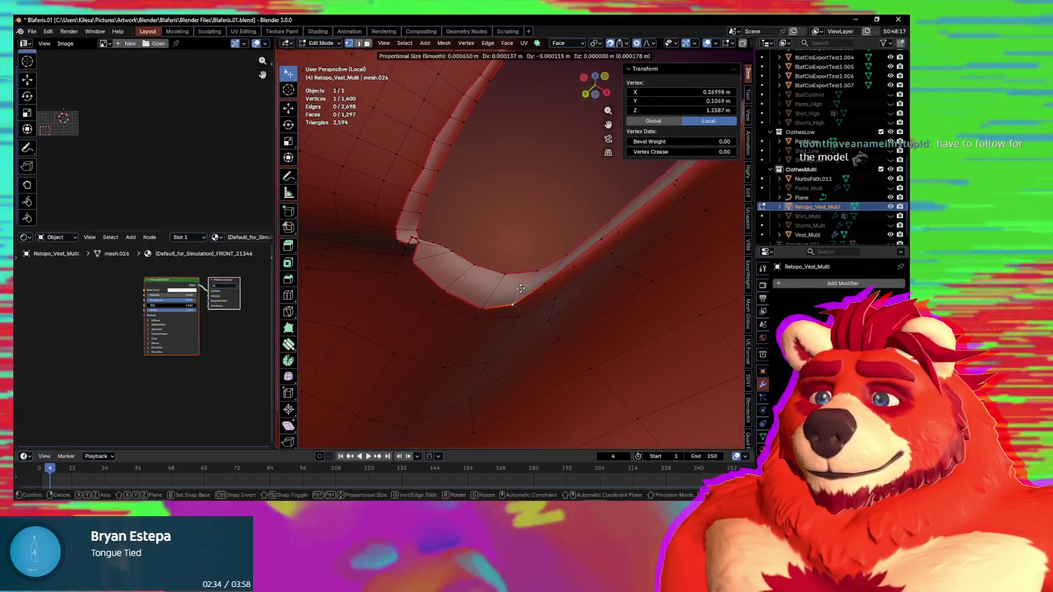
left_click(562, 279)
key("g")
left_click(560, 294)
mouse_move(559, 298)
middle_mouse_down()
mouse_move(522, 377)
mouse_move(555, 359)
middle_mouse_up()
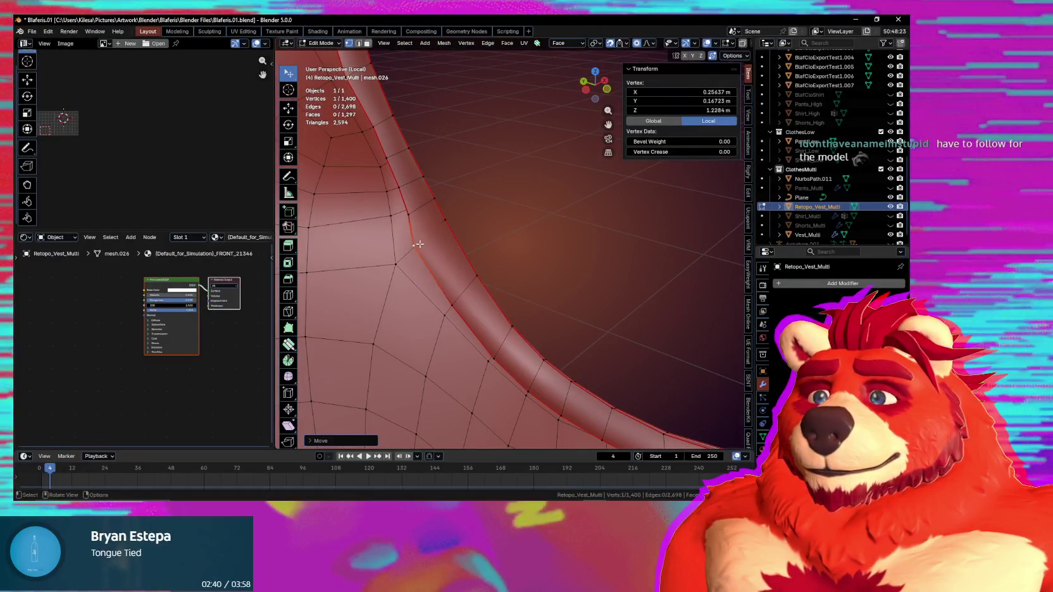
Step: Make several more small falloff moves on a rim vertex, ending at Z 1.2823 m
mouse_move(437, 237)
middle_mouse_down()
mouse_move(509, 263)
mouse_move(419, 222)
mouse_move(393, 177)
mouse_move(513, 282)
mouse_move(476, 270)
middle_mouse_up()
left_click(389, 175)
key("Left")
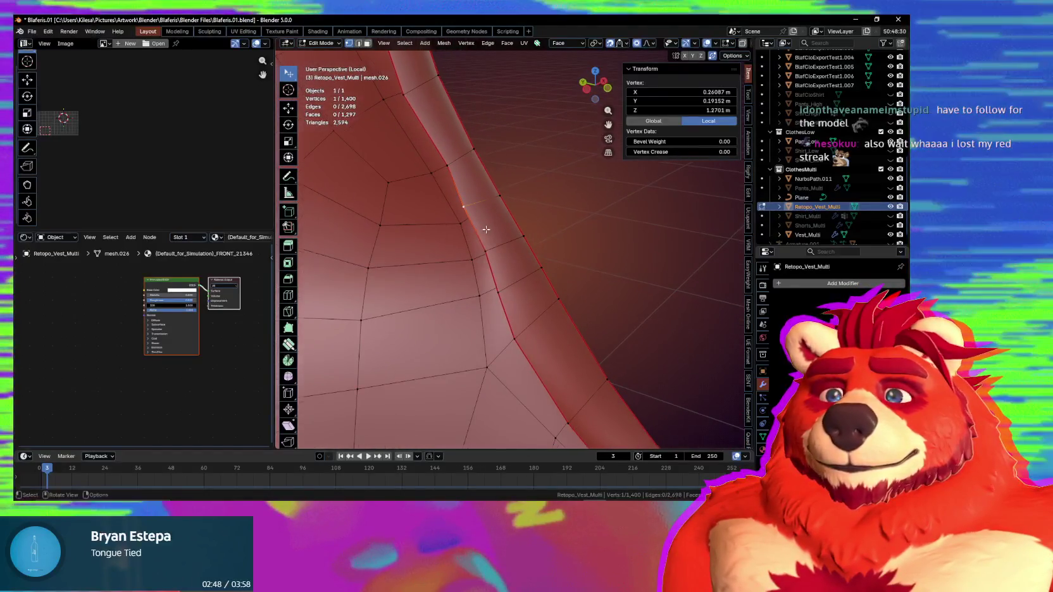
key("g")
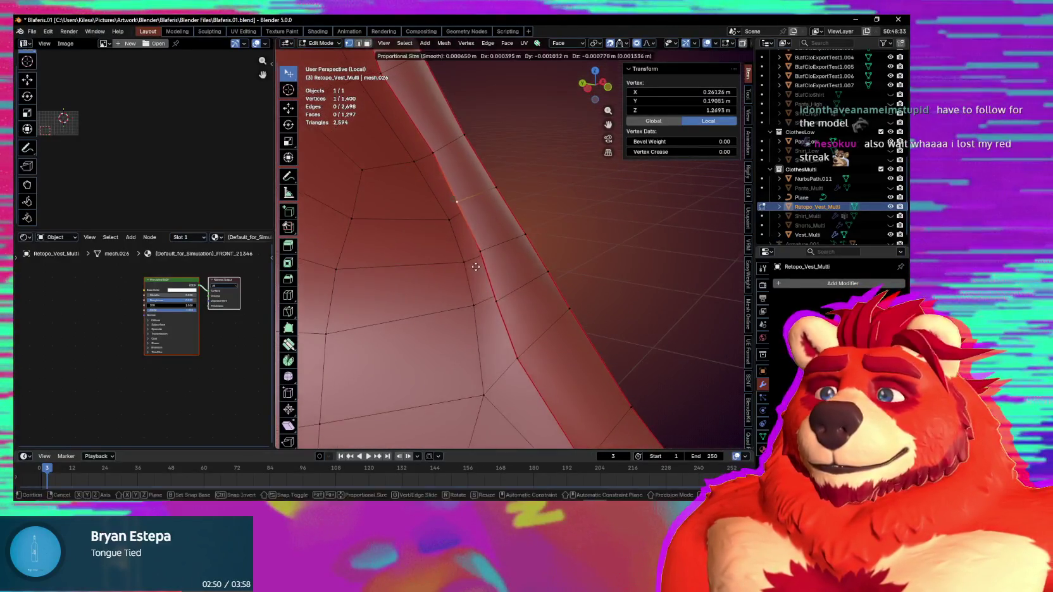
middle_click_drag(491, 276, 548, 257)
key("g")
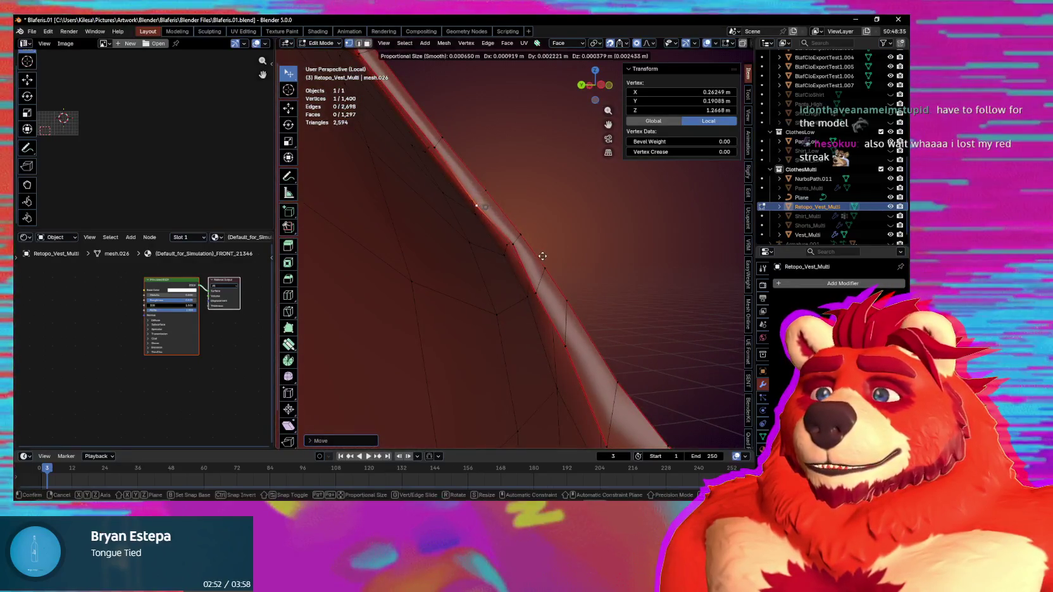
key("g")
left_click(527, 250)
key("g")
left_click(503, 244)
Step: Pull a rim vertex down-left and slide another one along the armhole edge
mouse_move(503, 245)
middle_mouse_down()
mouse_move(449, 235)
mouse_move(547, 308)
mouse_move(519, 298)
mouse_move(467, 226)
mouse_move(481, 169)
mouse_move(500, 232)
mouse_move(498, 211)
mouse_move(511, 233)
mouse_move(524, 232)
mouse_move(552, 299)
mouse_move(477, 257)
mouse_move(517, 331)
mouse_move(430, 254)
mouse_move(461, 291)
mouse_move(540, 326)
mouse_move(490, 190)
middle_mouse_up()
key("g")
left_click(529, 342)
key("g")
key("g")
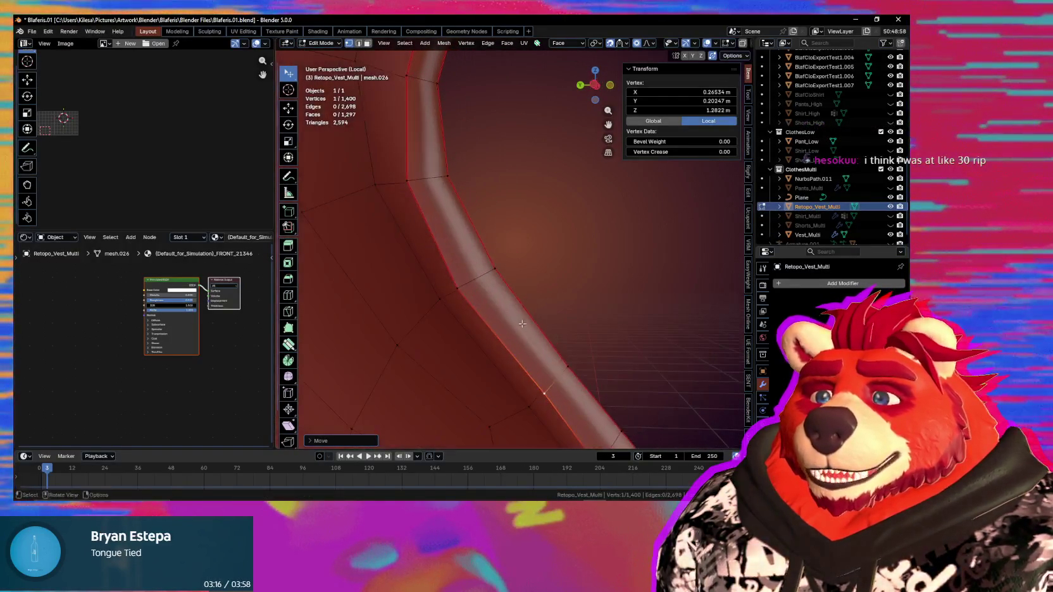
middle_click_drag(590, 364, 443, 354)
left_click(412, 344)
key("g")
left_click(448, 332)
Step: Adjust the heights of nearby rim vertices and straighten out a kinked one
middle_click_drag(454, 236, 563, 345)
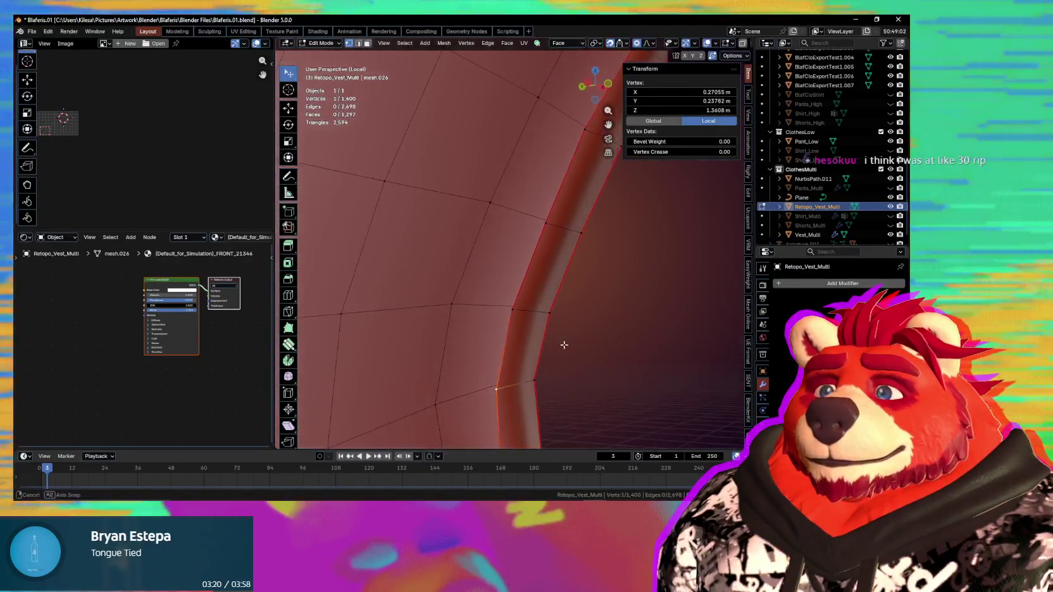
mouse_move(546, 220)
middle_mouse_down()
mouse_move(546, 252)
mouse_move(592, 198)
mouse_move(514, 268)
mouse_move(487, 277)
mouse_move(499, 309)
middle_mouse_up()
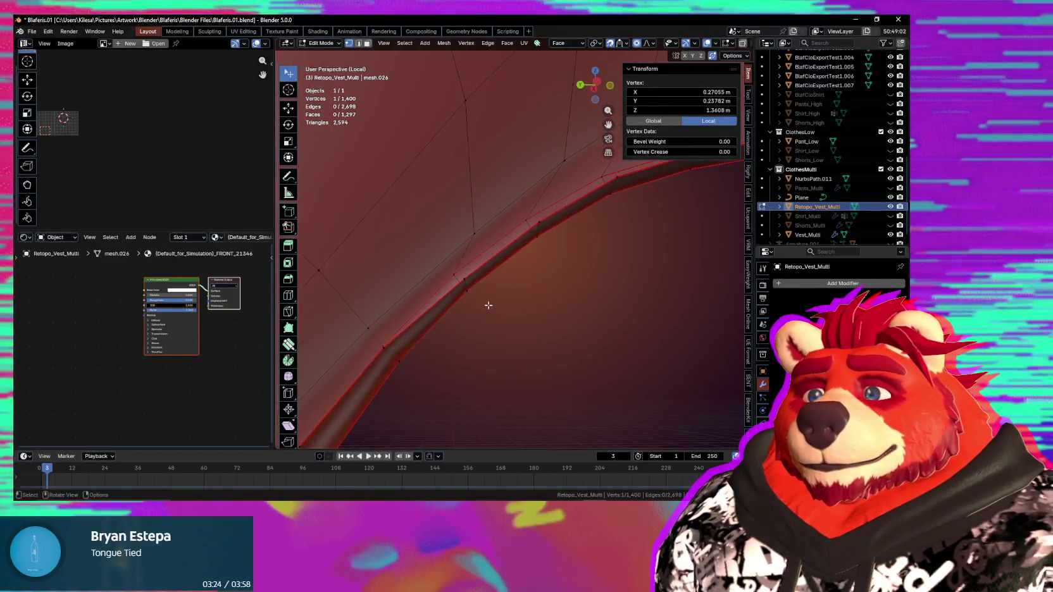
left_click(532, 220)
middle_click_drag(526, 259, 450, 260)
key("g")
left_click(508, 253)
mouse_move(514, 274)
middle_mouse_down()
mouse_move(547, 305)
mouse_move(524, 281)
mouse_move(545, 275)
middle_mouse_up()
key("g")
left_click(536, 290)
key("g")
left_click(561, 252)
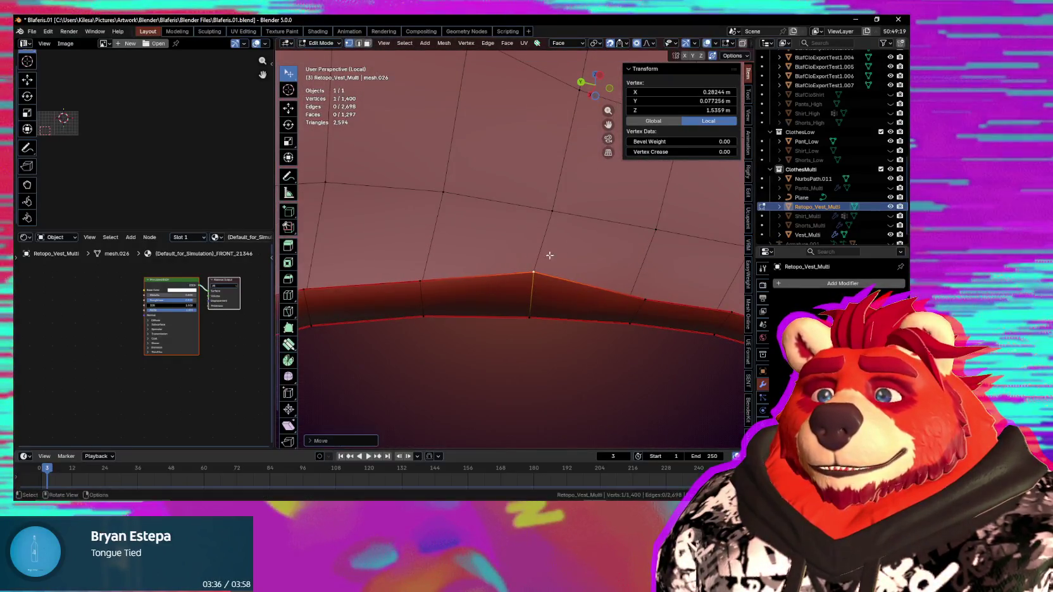
Step: Move a neighbouring rim vertex and lift another upward to straighten the band
left_click(421, 278)
key("g")
left_click(426, 266)
mouse_move(425, 266)
middle_mouse_down()
mouse_move(496, 333)
mouse_move(526, 312)
middle_mouse_up()
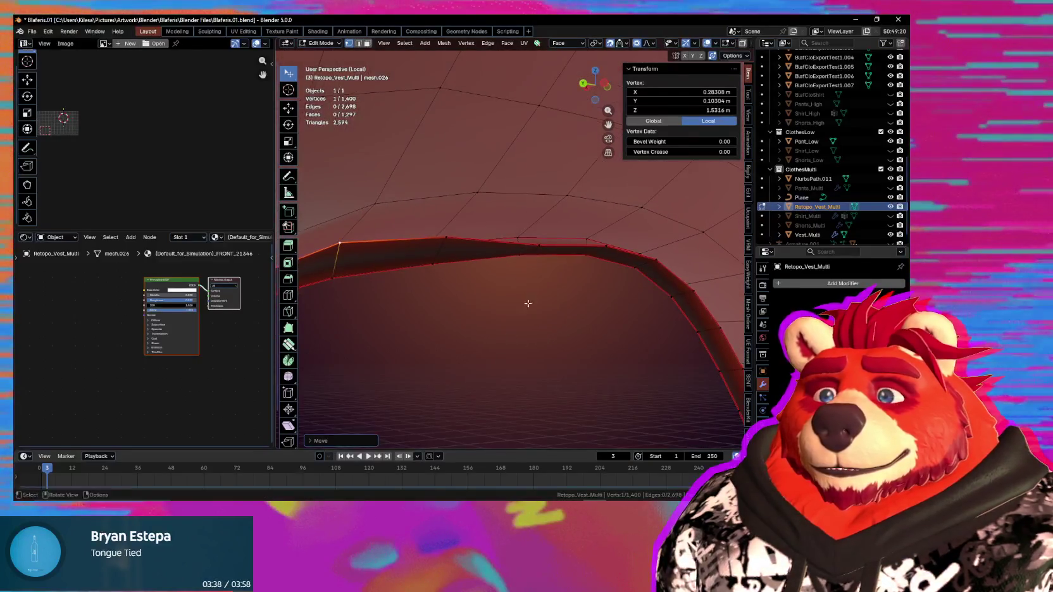
left_click(468, 244)
mouse_move(468, 244)
middle_mouse_down()
mouse_move(595, 278)
mouse_move(559, 229)
mouse_move(555, 253)
mouse_move(578, 297)
middle_mouse_up()
key("g")
left_click(560, 244)
key("g")
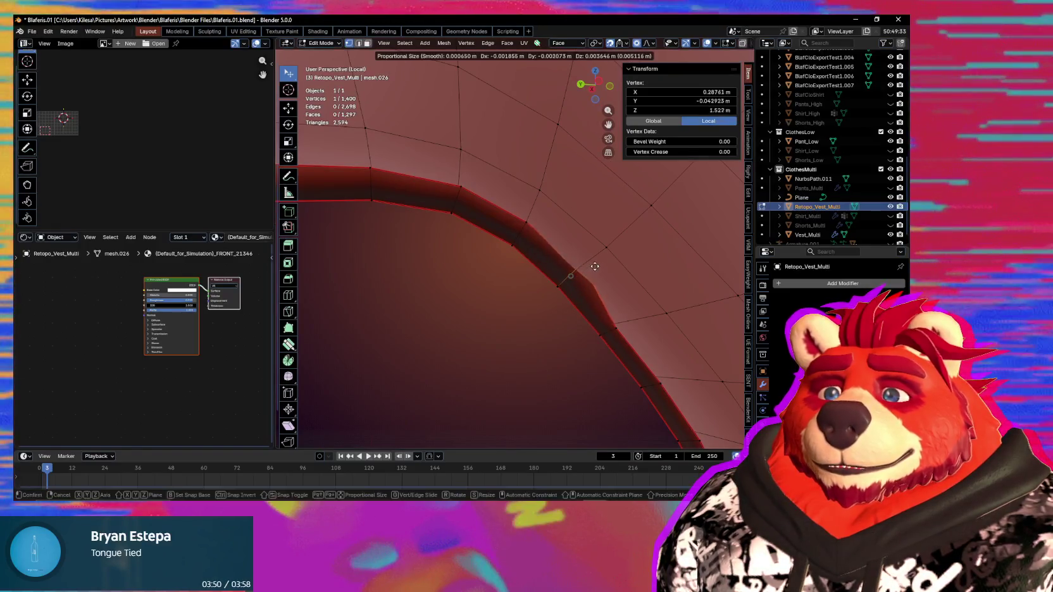
left_click_drag(565, 266, 574, 277)
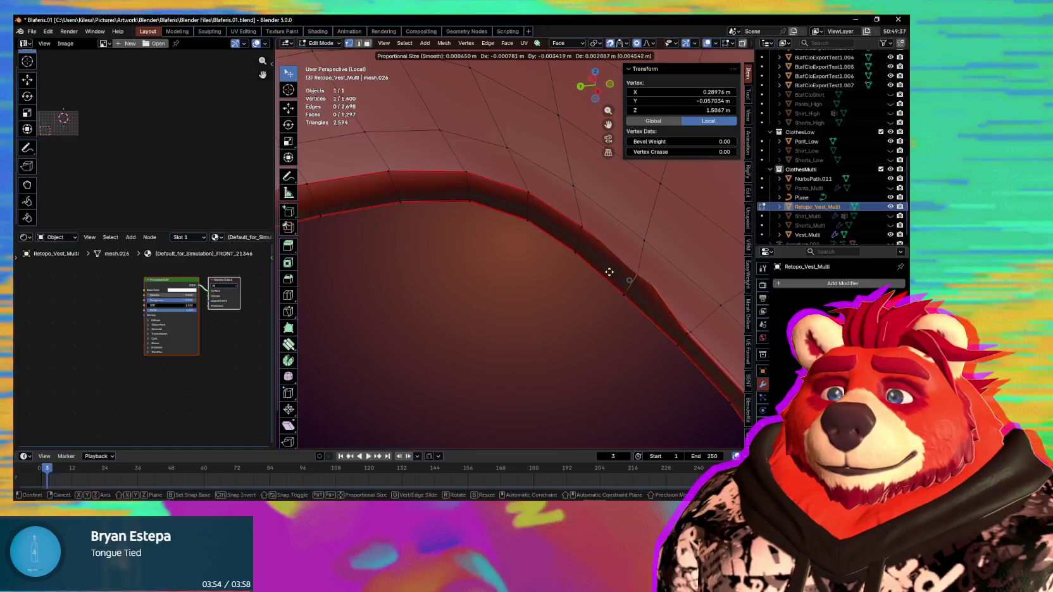
left_click(601, 275)
Step: Shift a vertex with its nearby band and smooth the next rough spot on the rim
mouse_move(672, 341)
middle_mouse_down()
mouse_move(599, 268)
mouse_move(575, 268)
middle_mouse_up()
key("g")
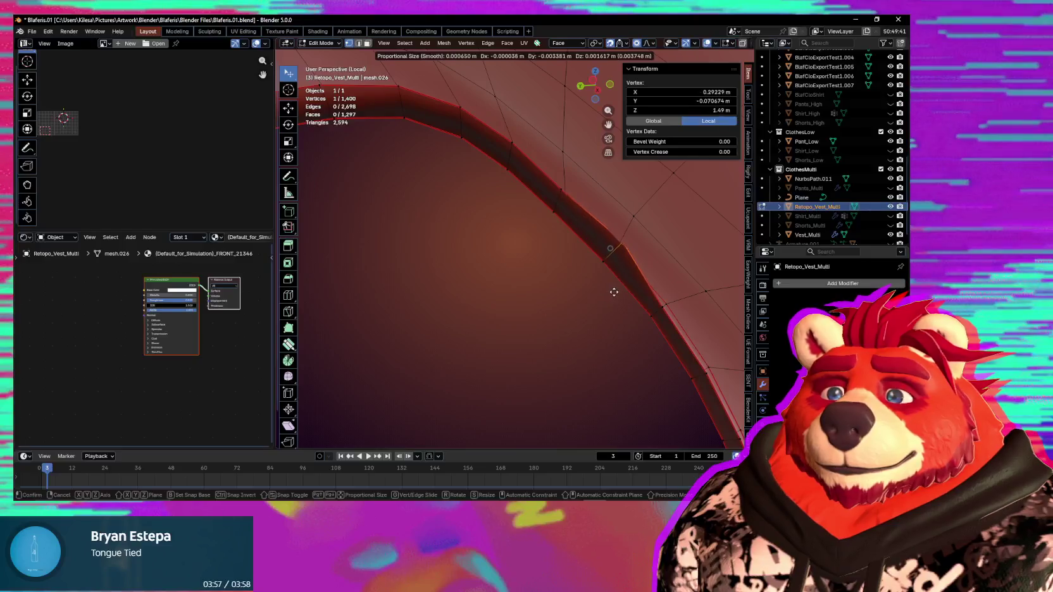
left_click(639, 310)
middle_click_drag(639, 310, 586, 252)
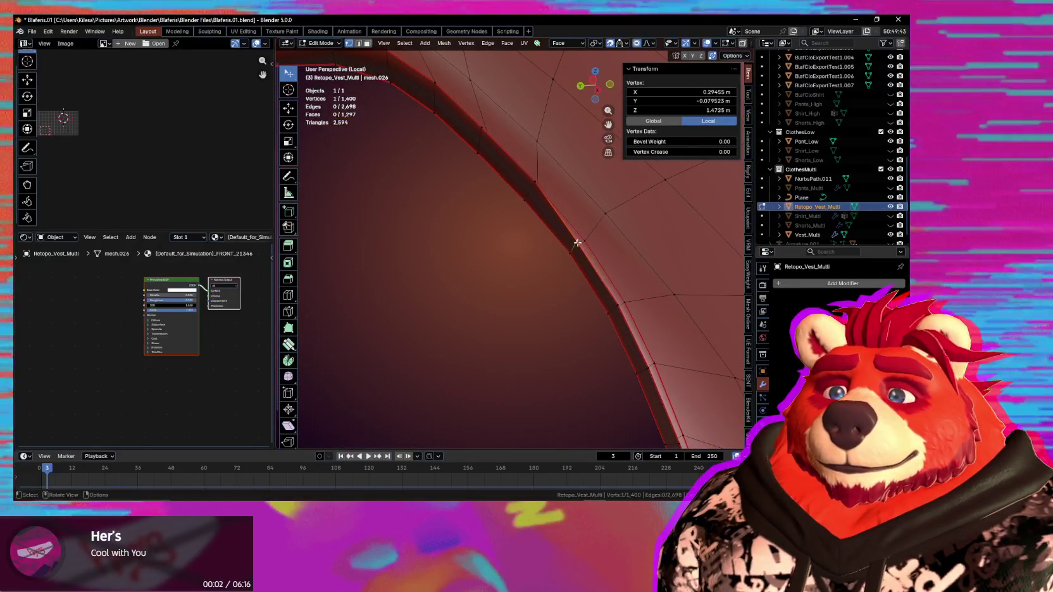
left_click(603, 247)
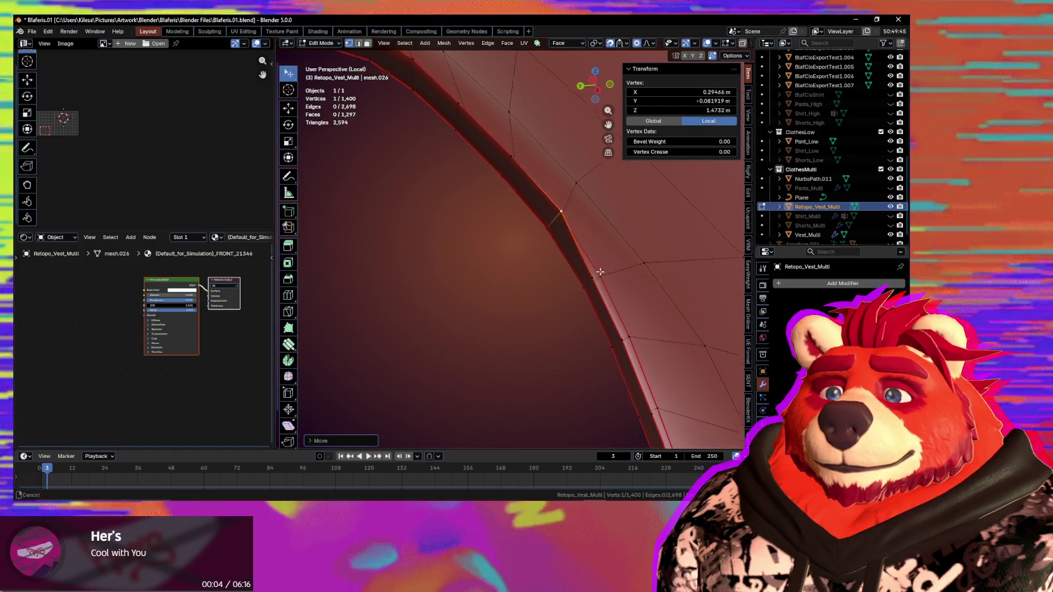
middle_click_drag(603, 247, 587, 267)
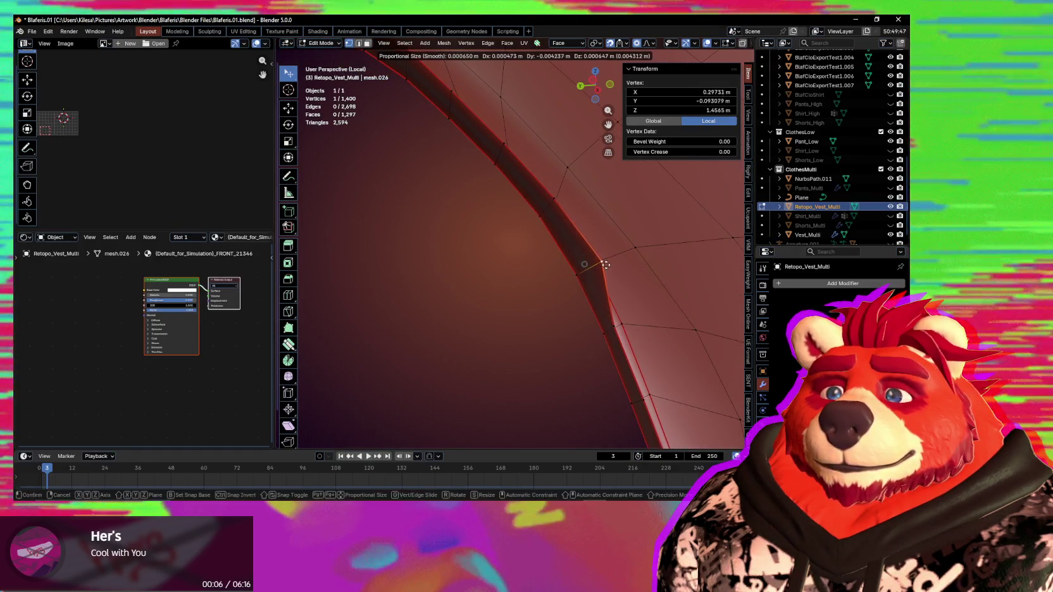
middle_click_drag(607, 270, 592, 264)
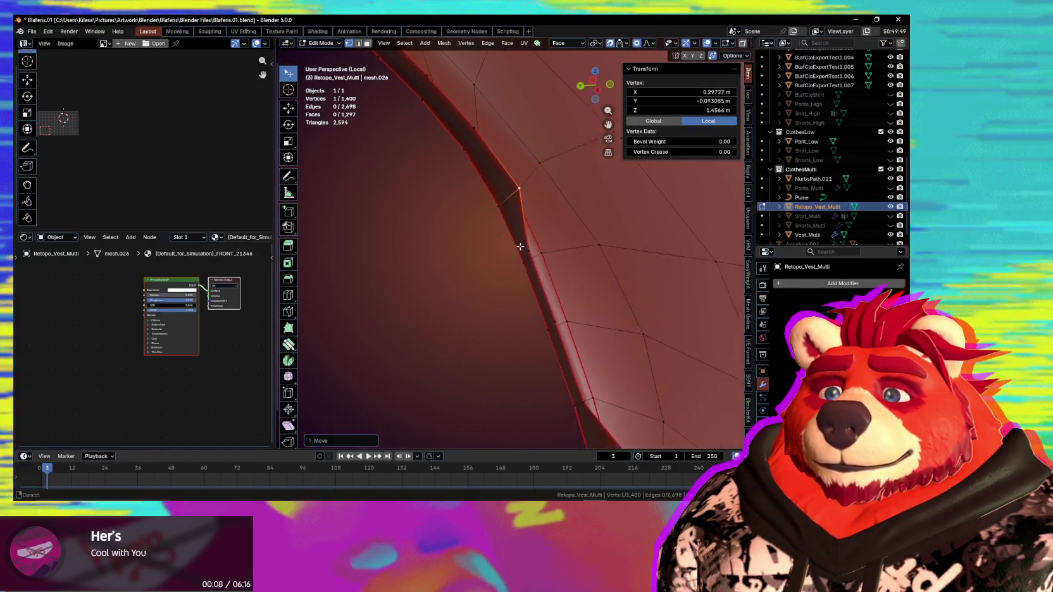
key("g")
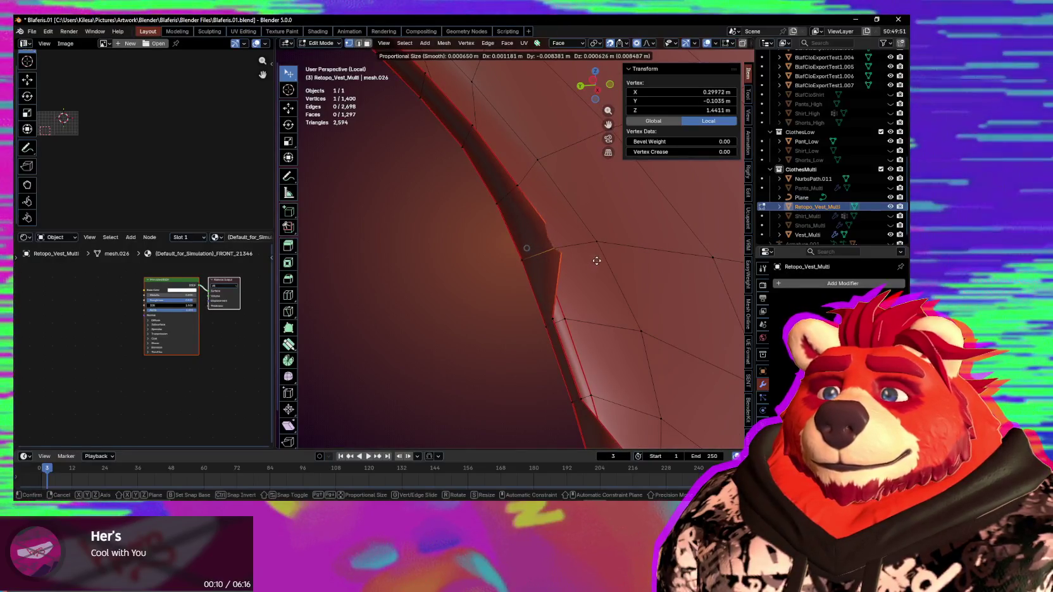
middle_click_drag(558, 284, 639, 297)
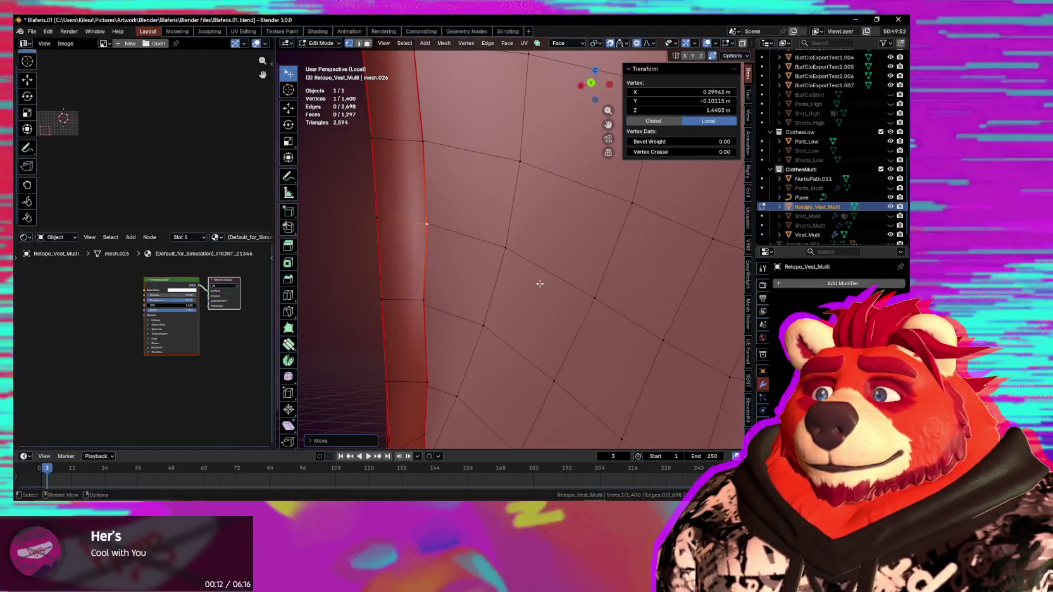
middle_click_drag(423, 302, 555, 297)
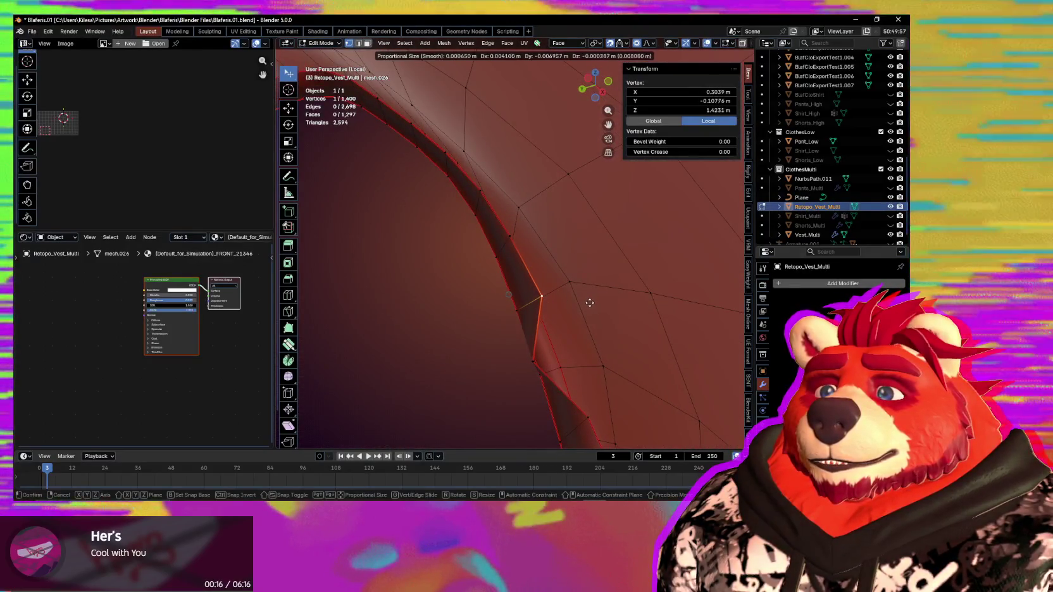
left_click(588, 305)
Step: Finish placing the current vertex after checking the armhole edge from new angles
middle_click_drag(587, 306, 490, 332)
mouse_move(492, 376)
middle_mouse_down()
mouse_move(473, 269)
mouse_move(589, 331)
middle_mouse_up()
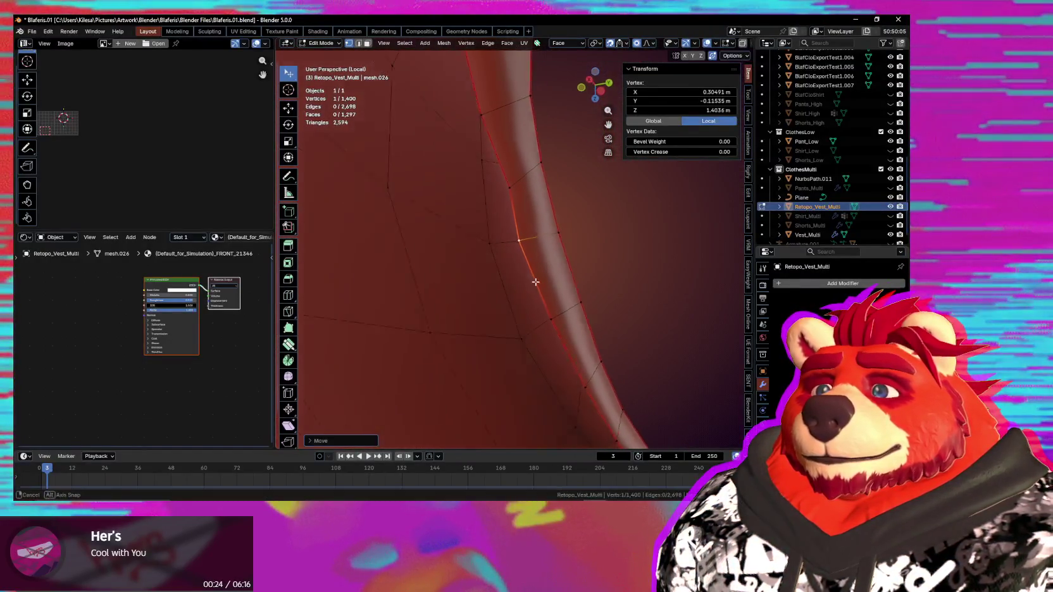
middle_click_drag(533, 285, 536, 215)
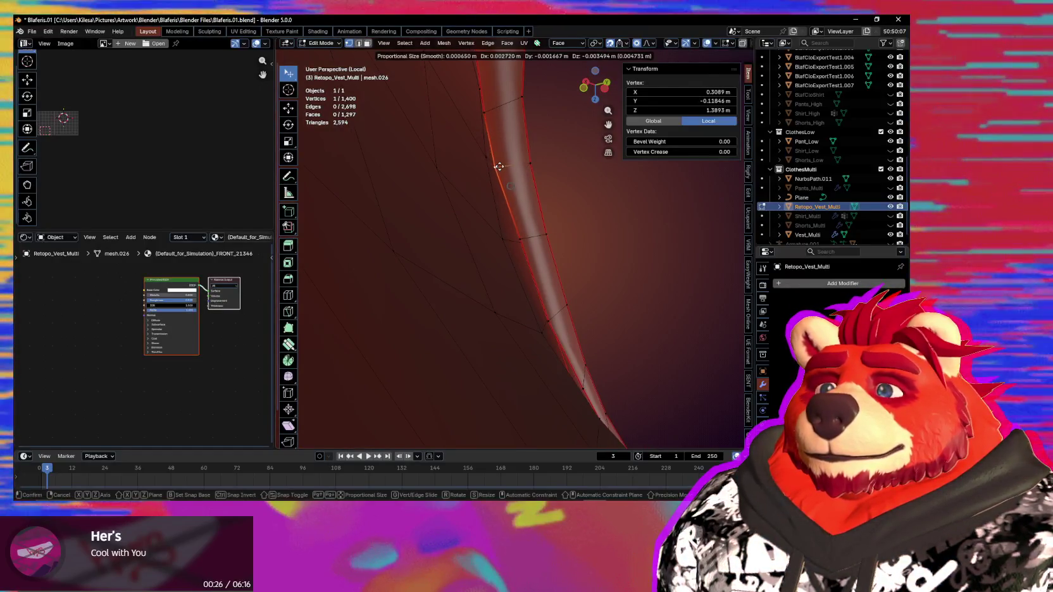
left_click(499, 167)
middle_click_drag(499, 167, 493, 158)
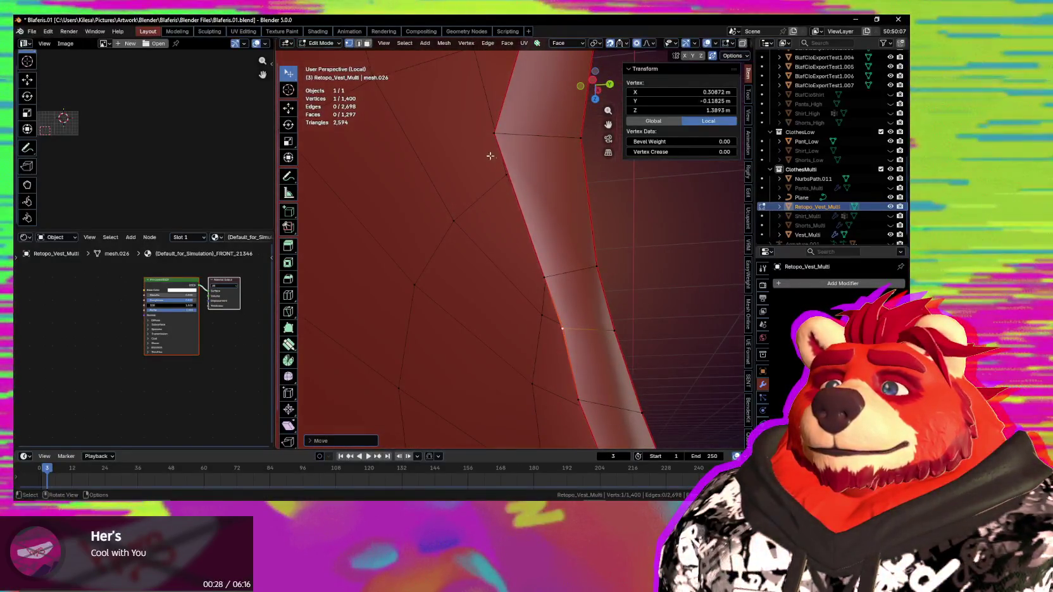
Step: Select a vertex higher up the rim, around Z 1.40 m, and fine-tune it with falloff
left_click(494, 135)
key("g")
mouse_move(559, 270)
middle_mouse_down()
mouse_move(594, 317)
mouse_move(491, 204)
middle_mouse_up()
key("g")
middle_click_drag(554, 217, 582, 272)
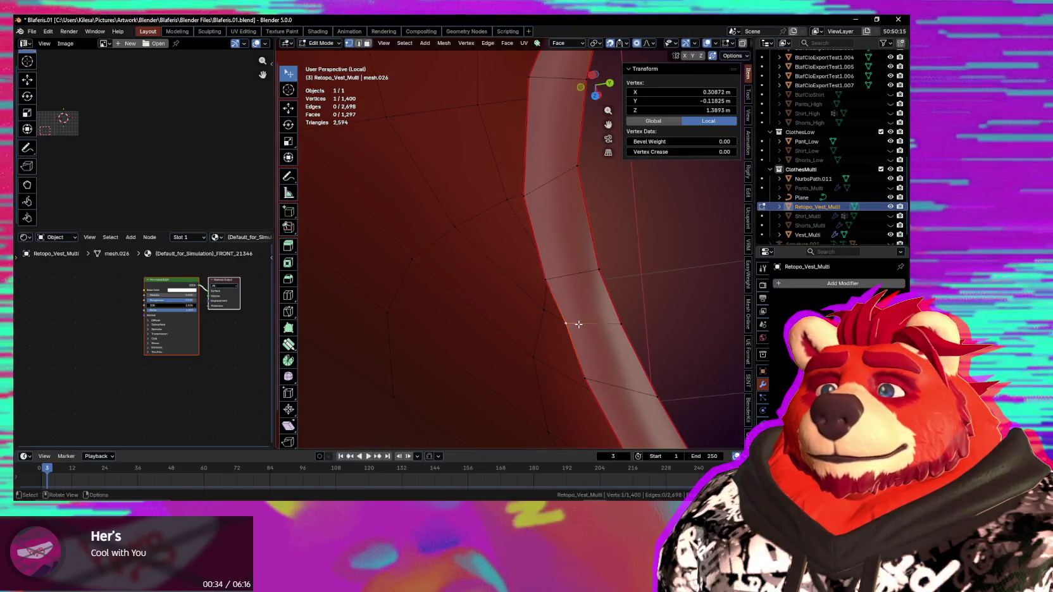
middle_click_drag(540, 220, 533, 324, "shift")
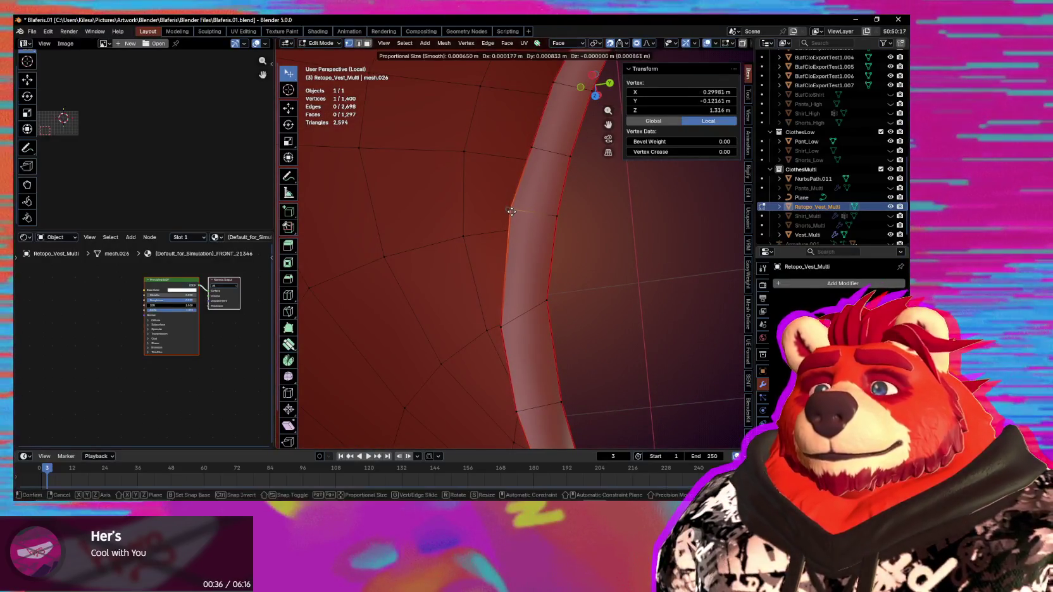
left_click(511, 317)
mouse_move(512, 318)
middle_mouse_down()
mouse_move(542, 368)
mouse_move(577, 263)
middle_mouse_up()
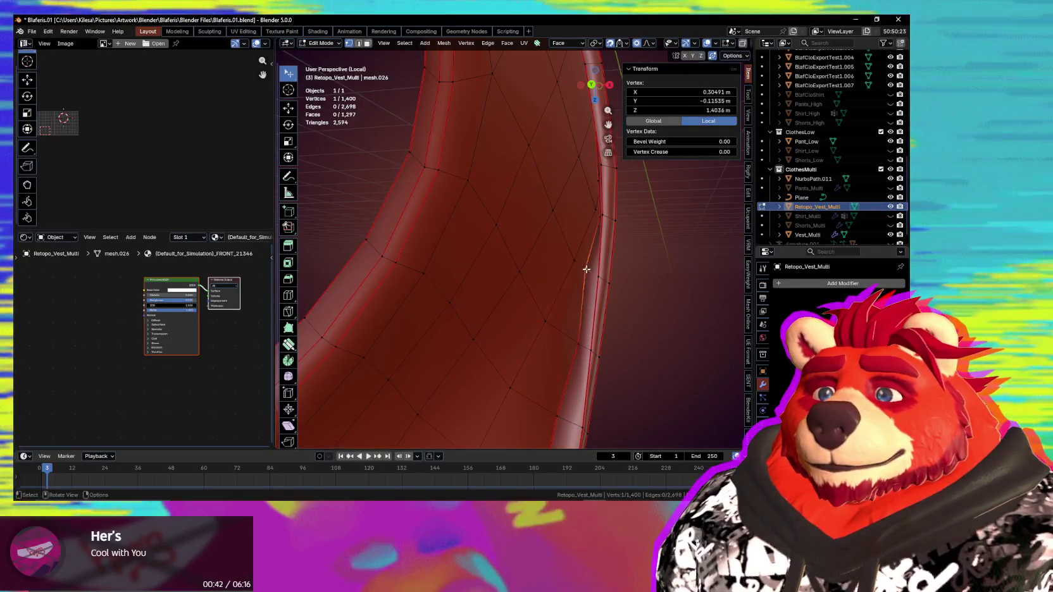
Step: Finish moving one rim vertex, then pick and move another vertex on the strap band
key("g")
left_click(595, 278)
mouse_move(596, 279)
middle_mouse_down()
mouse_move(569, 317)
mouse_move(531, 309)
middle_mouse_up()
left_click(536, 310)
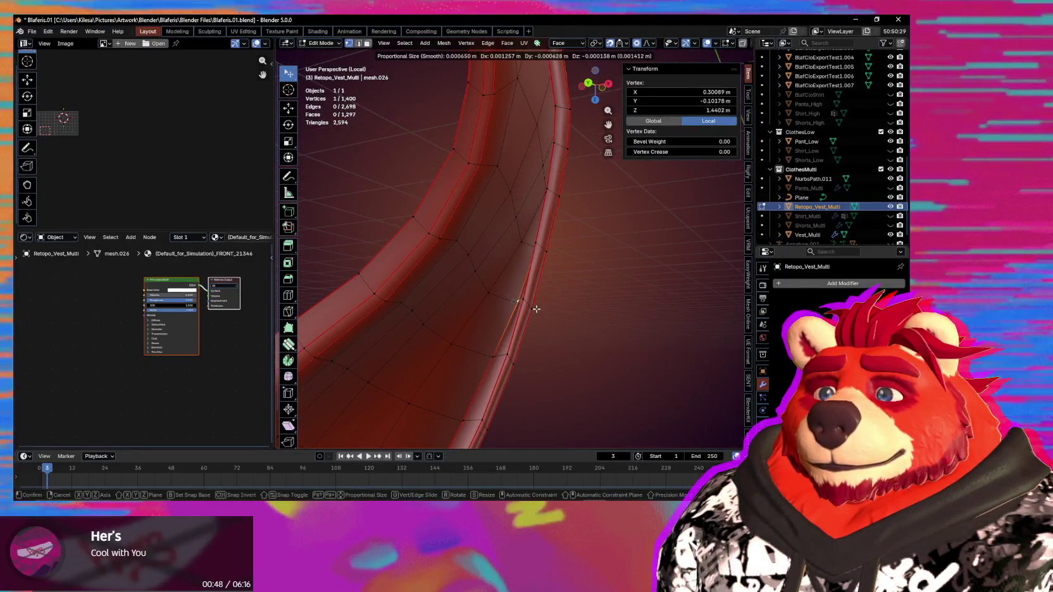
key("g")
mouse_move(494, 358)
middle_mouse_down()
mouse_move(594, 373)
mouse_move(582, 353)
mouse_move(639, 359)
mouse_move(554, 320)
middle_mouse_up()
Step: Orbit around the strap and vest to look through the armhole at its rim loop
scroll(647, 340, "down", 3)
mouse_move(647, 340)
middle_mouse_down()
mouse_move(581, 322)
mouse_move(573, 290)
mouse_move(556, 310)
mouse_move(556, 362)
mouse_move(536, 283)
mouse_move(486, 274)
mouse_move(533, 329)
middle_mouse_up()
scroll(538, 317, "up", 3)
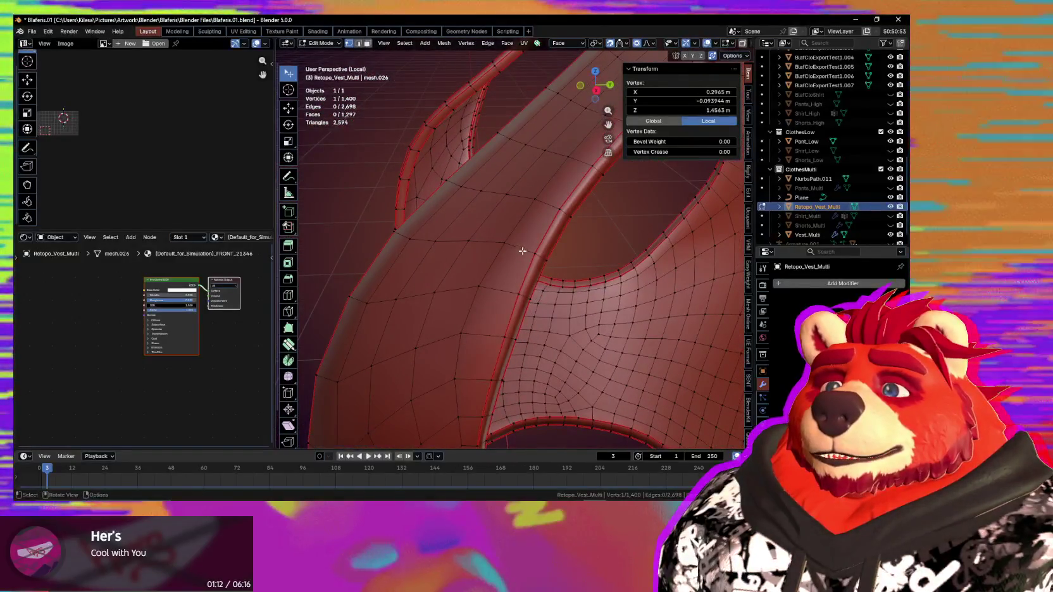
mouse_move(543, 313)
middle_mouse_down()
mouse_move(556, 265)
mouse_move(593, 275)
mouse_move(529, 331)
mouse_move(576, 324)
middle_mouse_up()
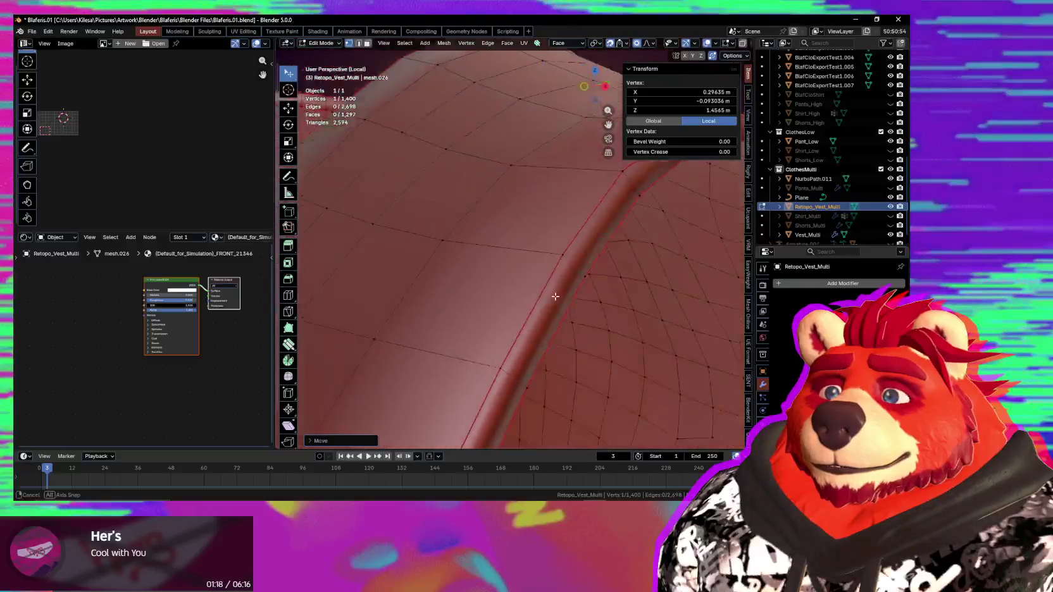
scroll(567, 335, "down", 5)
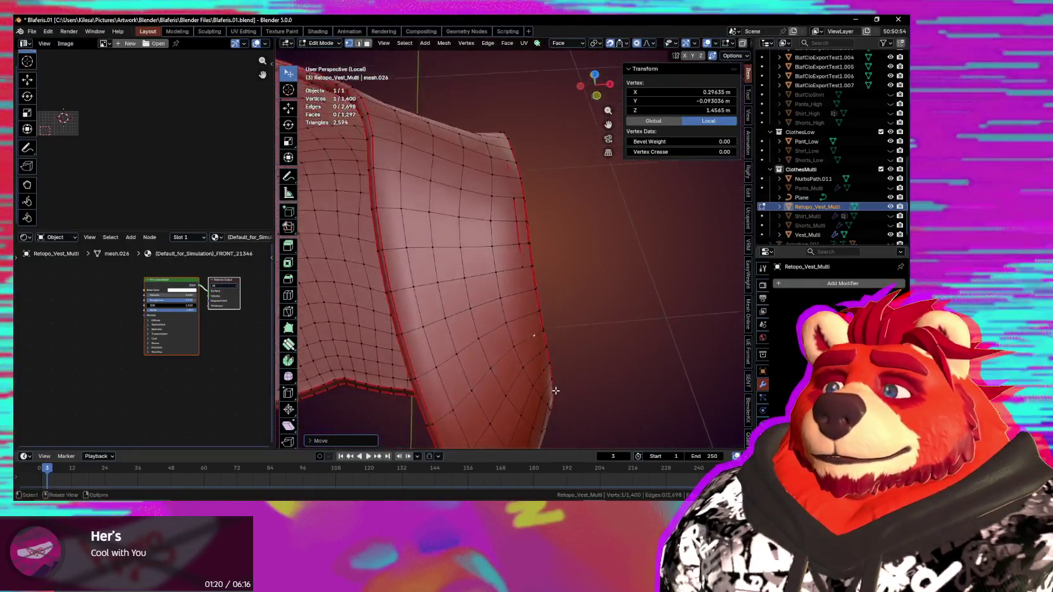
scroll(554, 380, "down", 5)
mouse_move(484, 383)
middle_mouse_down()
mouse_move(481, 291)
mouse_move(443, 297)
mouse_move(621, 286)
mouse_move(595, 306)
mouse_move(614, 277)
middle_mouse_up()
scroll(494, 301, "up", 5)
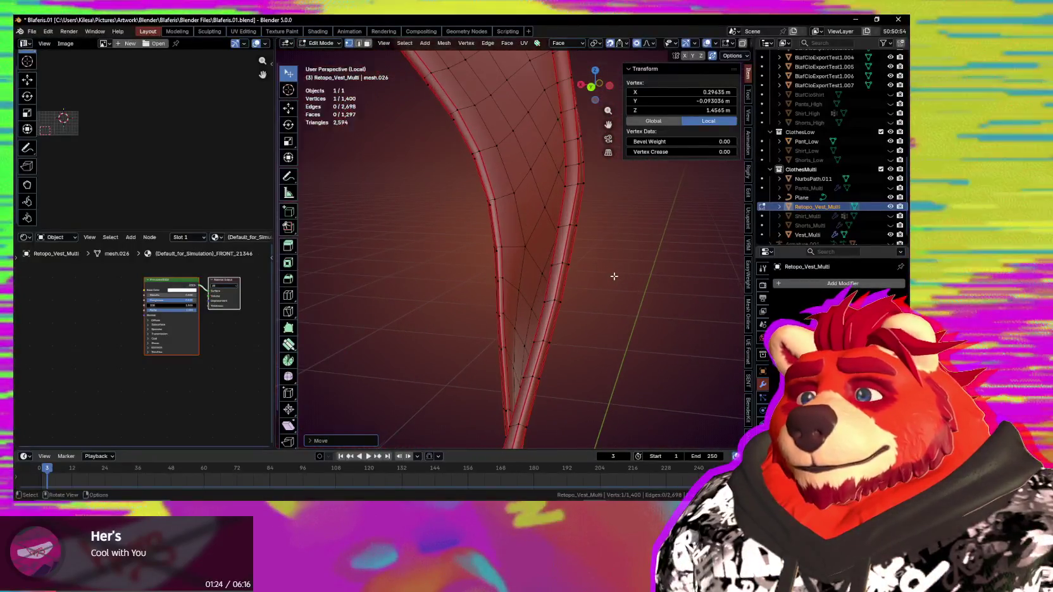
middle_click_drag(635, 317, 284, 323)
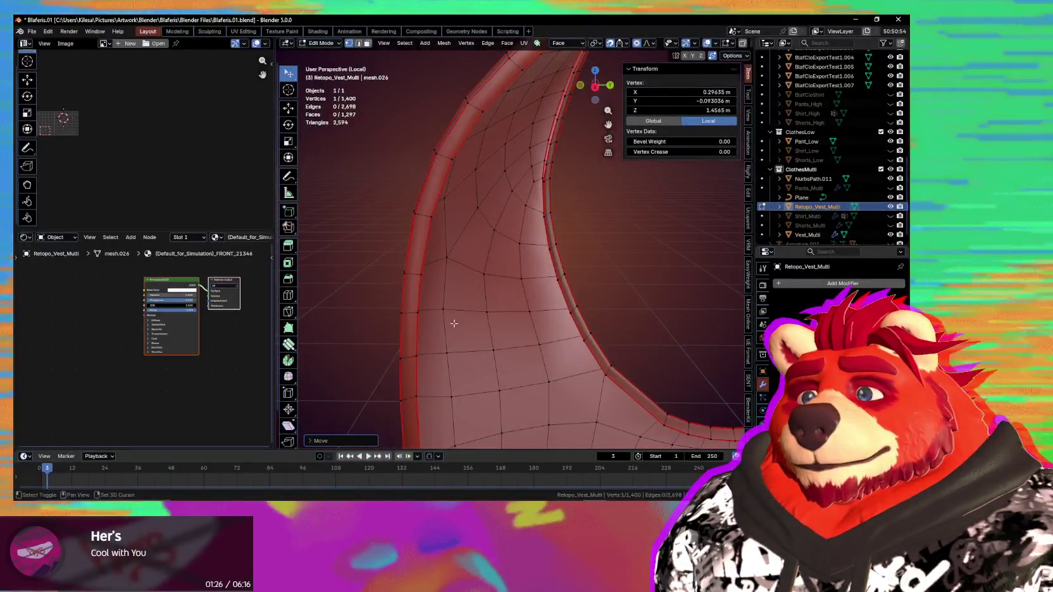
middle_click_drag(483, 347, 539, 324)
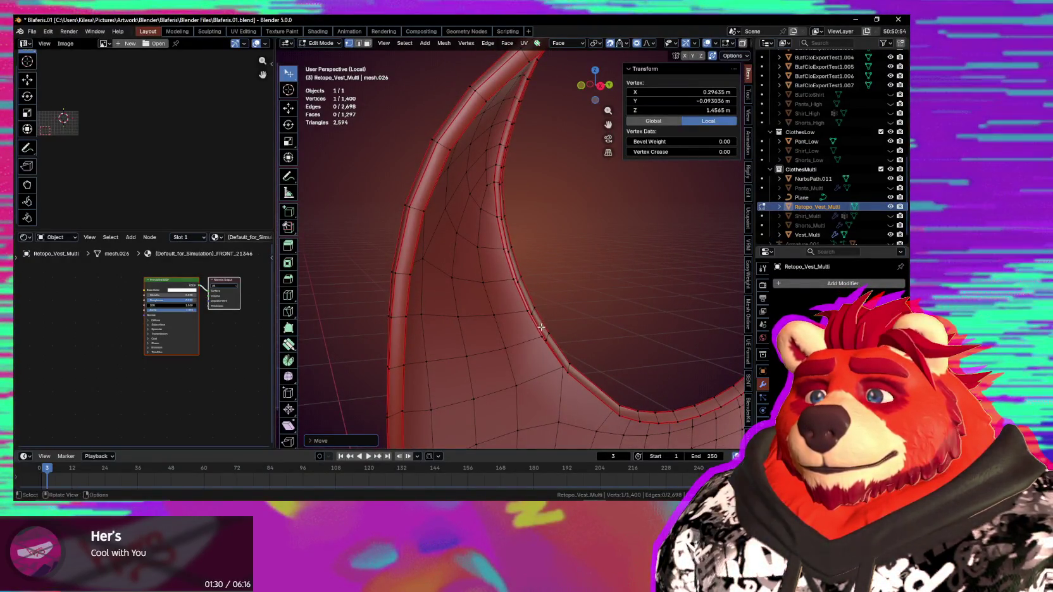
middle_click_drag(546, 343, 624, 383)
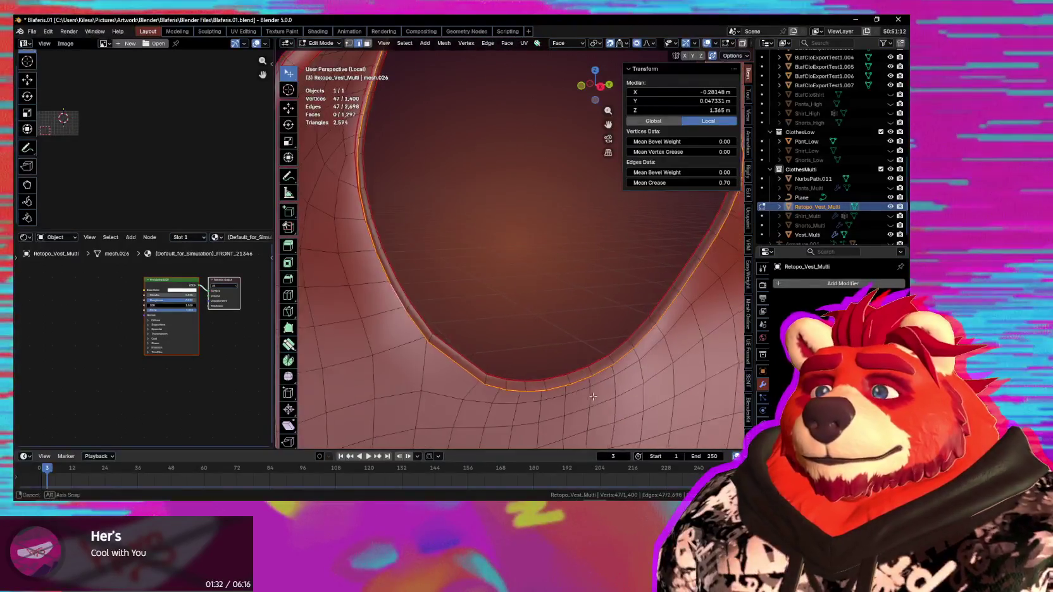
Step: Puff the 47-vertex armhole loop outward by about 0.009 m, then check the rim from several angles
left_click(632, 392)
mouse_move(629, 383)
middle_mouse_down()
mouse_move(596, 371)
mouse_move(607, 369)
middle_mouse_up()
mouse_move(411, 270)
middle_mouse_down()
mouse_move(587, 381)
mouse_move(566, 322)
mouse_move(607, 344)
middle_mouse_up()
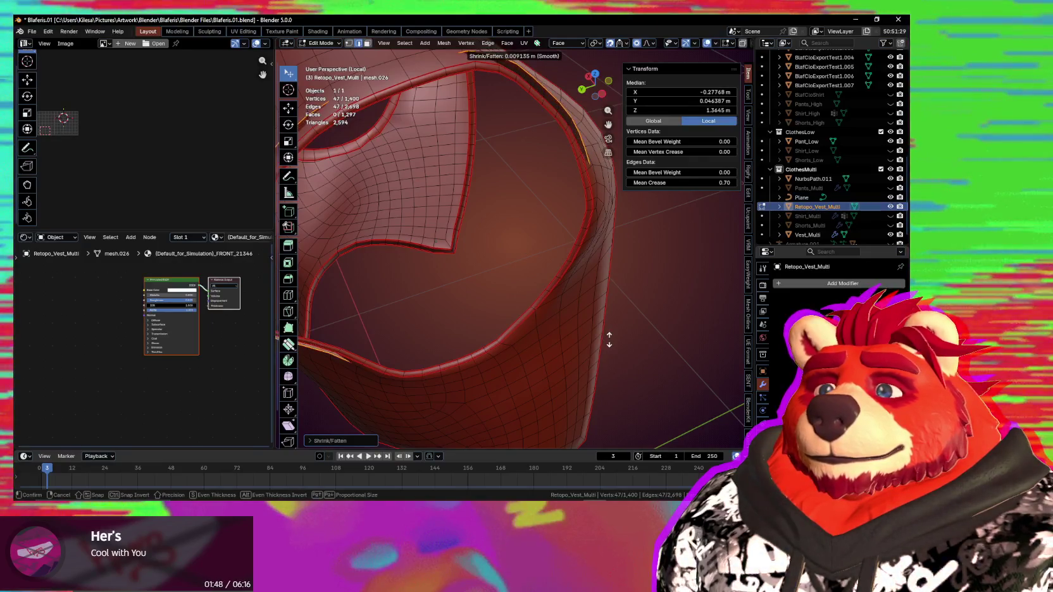
mouse_move(609, 340)
middle_mouse_down()
mouse_move(570, 364)
mouse_move(526, 324)
mouse_move(559, 329)
mouse_move(576, 345)
mouse_move(543, 329)
mouse_move(560, 336)
mouse_move(572, 300)
mouse_move(616, 298)
mouse_move(585, 287)
middle_mouse_up()
Step: Deselect all, select the linked vest region, grow it by one ring, and hide it
key("alt+a")
key("l")
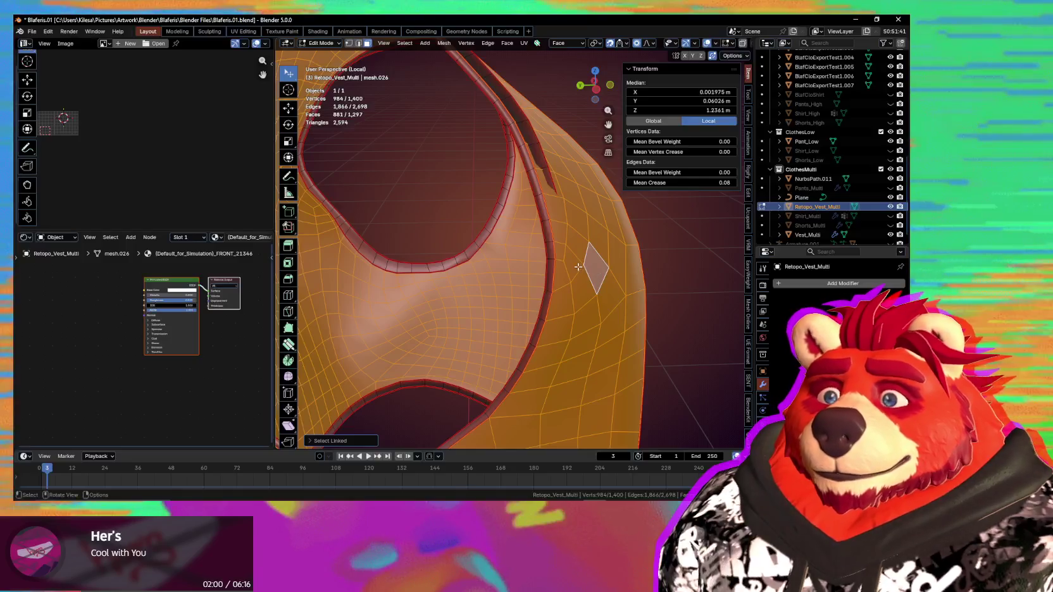
key("ctrl+KP_Add")
mouse_move(578, 267)
middle_mouse_down()
mouse_move(574, 343)
mouse_move(616, 290)
mouse_move(648, 280)
mouse_move(637, 217)
mouse_move(383, 216)
mouse_move(342, 257)
mouse_move(360, 284)
mouse_move(447, 313)
mouse_move(539, 267)
mouse_move(525, 370)
middle_mouse_up()
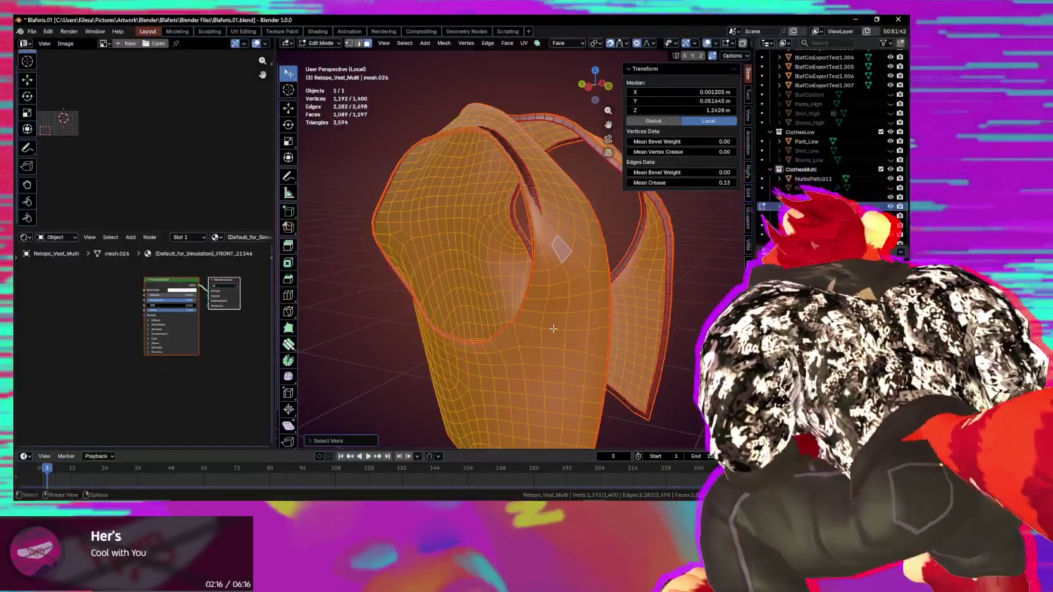
mouse_move(553, 329)
middle_mouse_down()
mouse_move(457, 285)
mouse_move(582, 312)
mouse_move(574, 367)
mouse_move(555, 322)
middle_mouse_up()
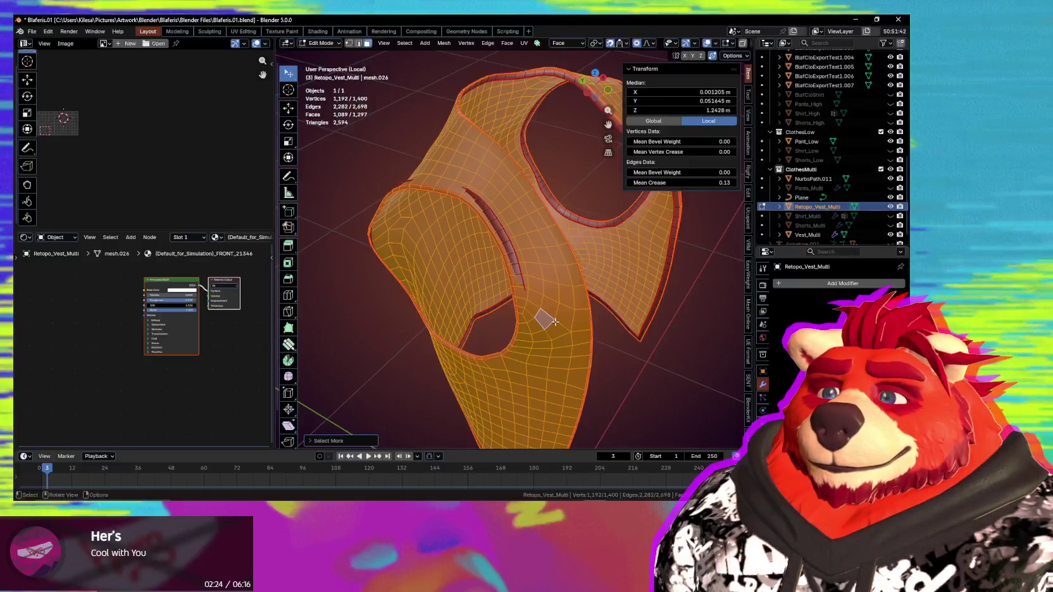
key("h")
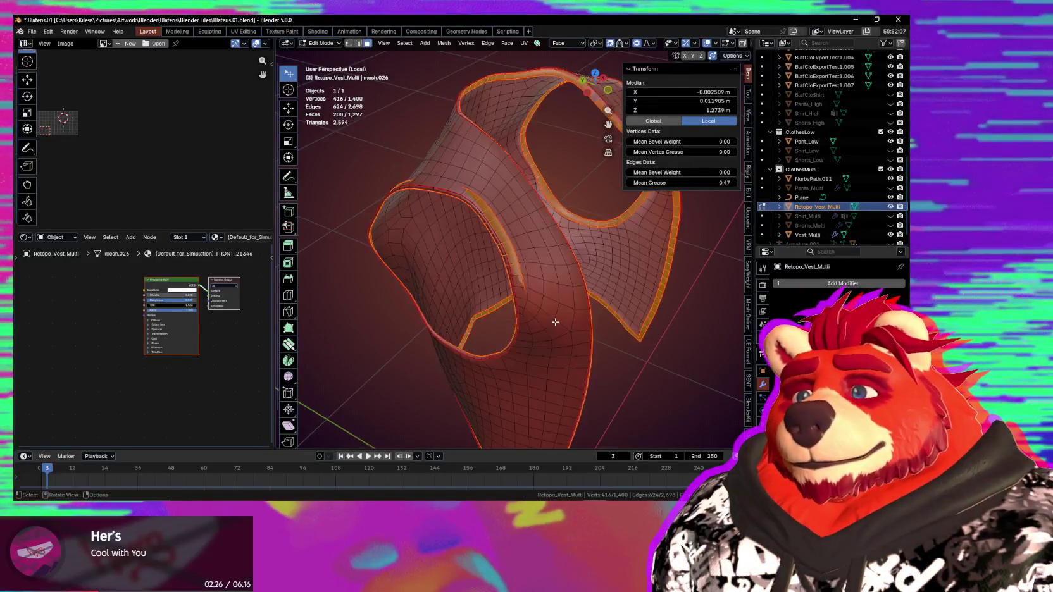
middle_click_drag(561, 318, 563, 299)
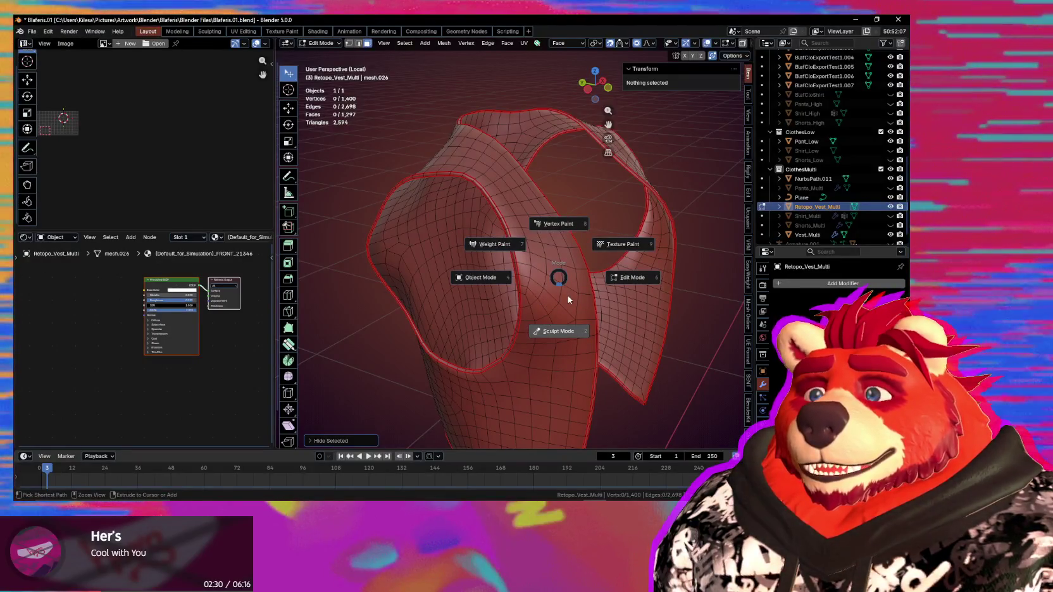
Step: Switch the vest to Sculpt Mode and fill the mask across the whole mesh
key("2")
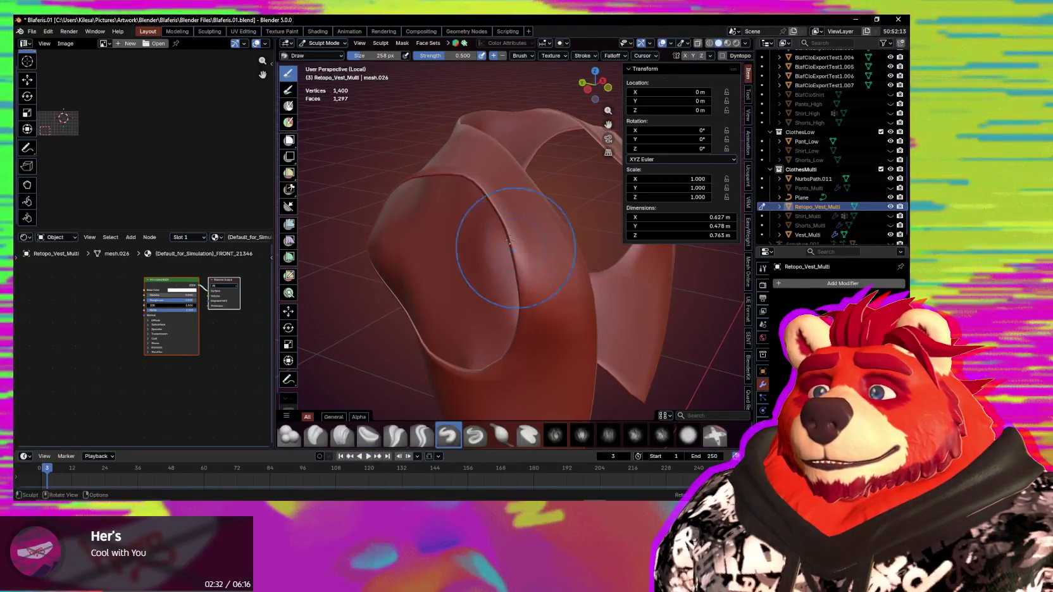
left_click(403, 45)
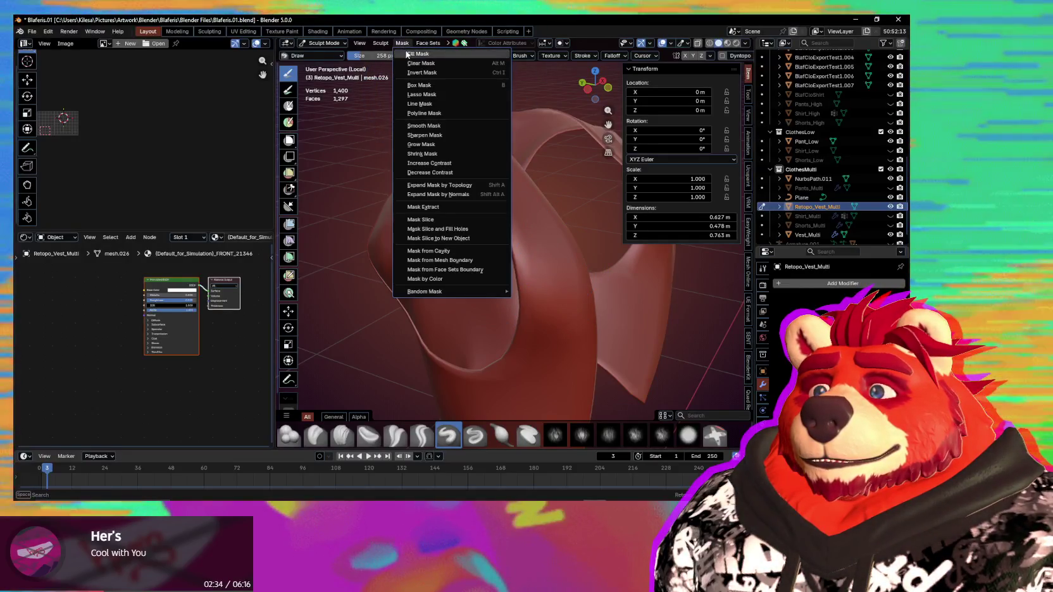
left_click(408, 54)
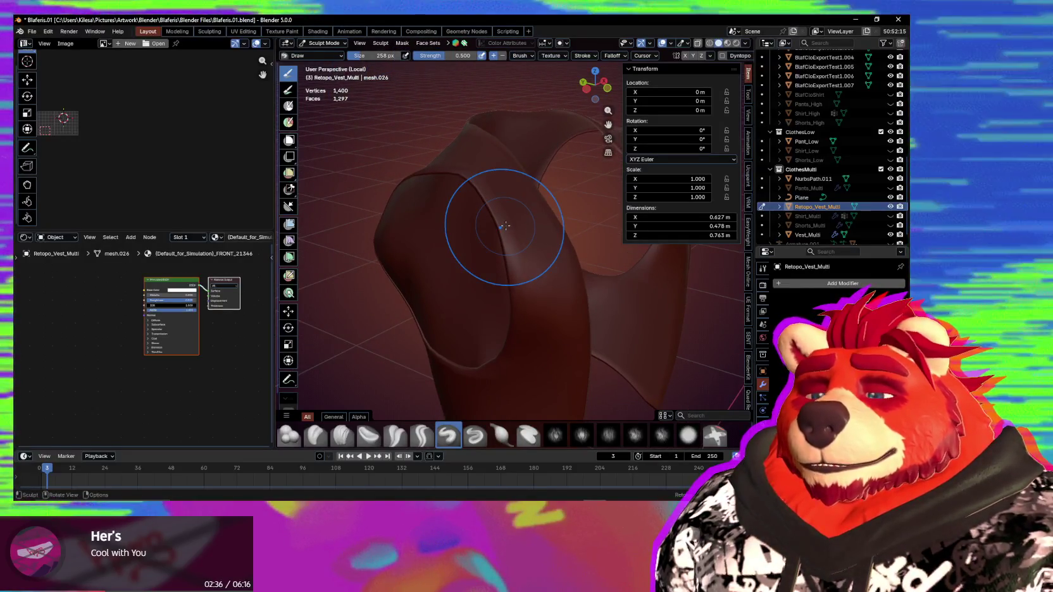
middle_click_drag(510, 229, 534, 272)
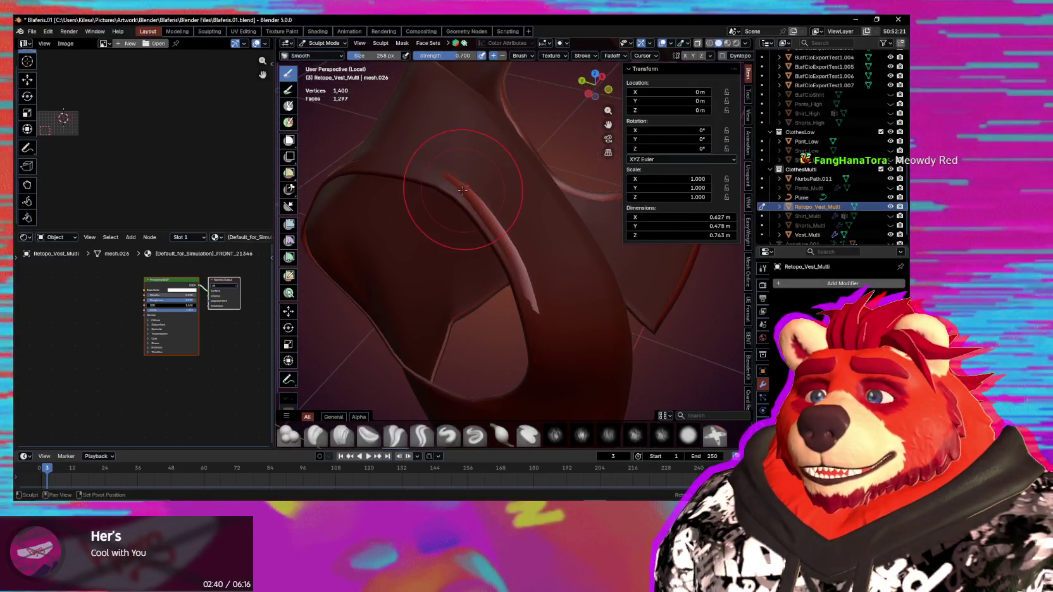
Step: Set Smooth brush strength to 0.182, then 0.576, and soften the armhole rim
key("shift+f")
left_click(423, 201)
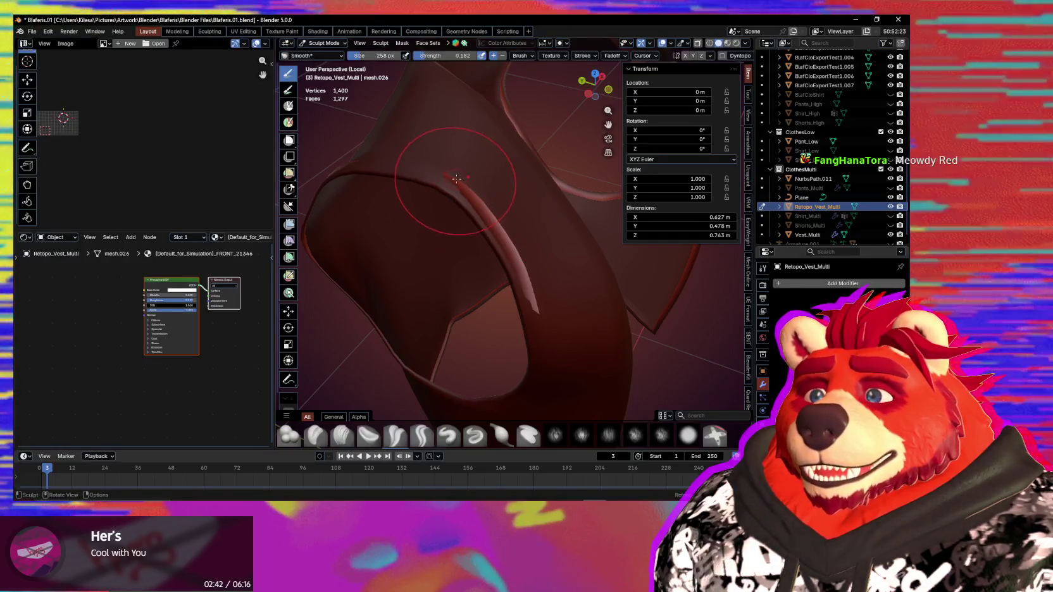
middle_click_drag(486, 221, 453, 216)
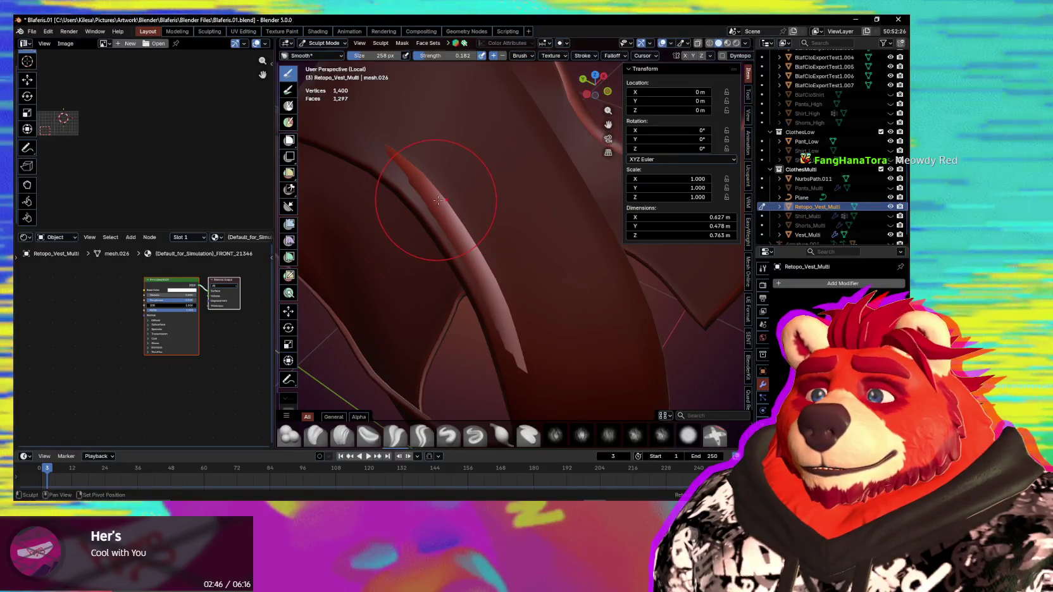
key("shift+f")
left_click(443, 208)
middle_click_drag(443, 209, 420, 204)
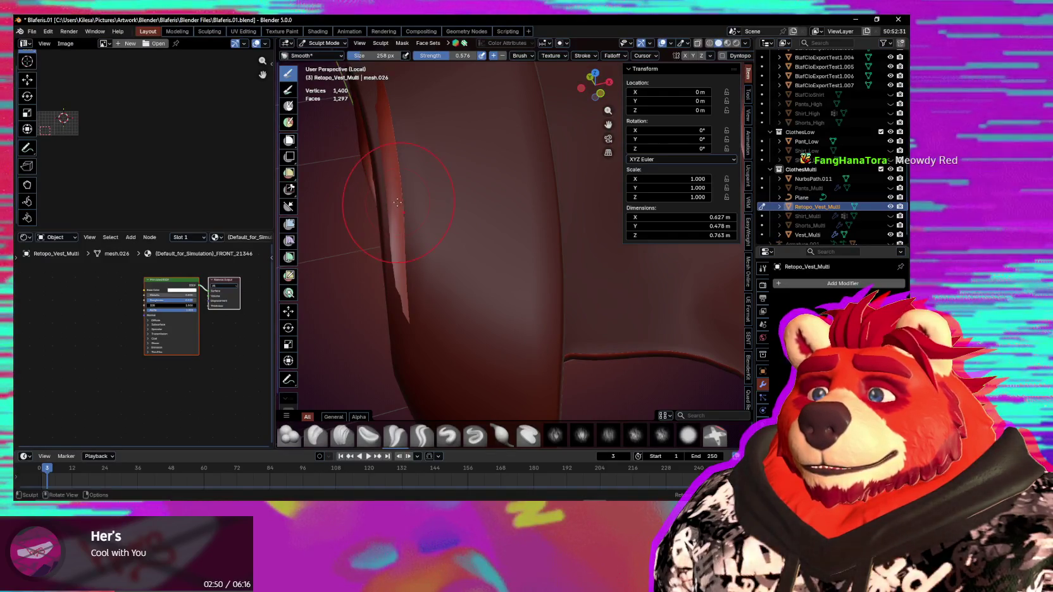
middle_click_drag(399, 218, 660, 194)
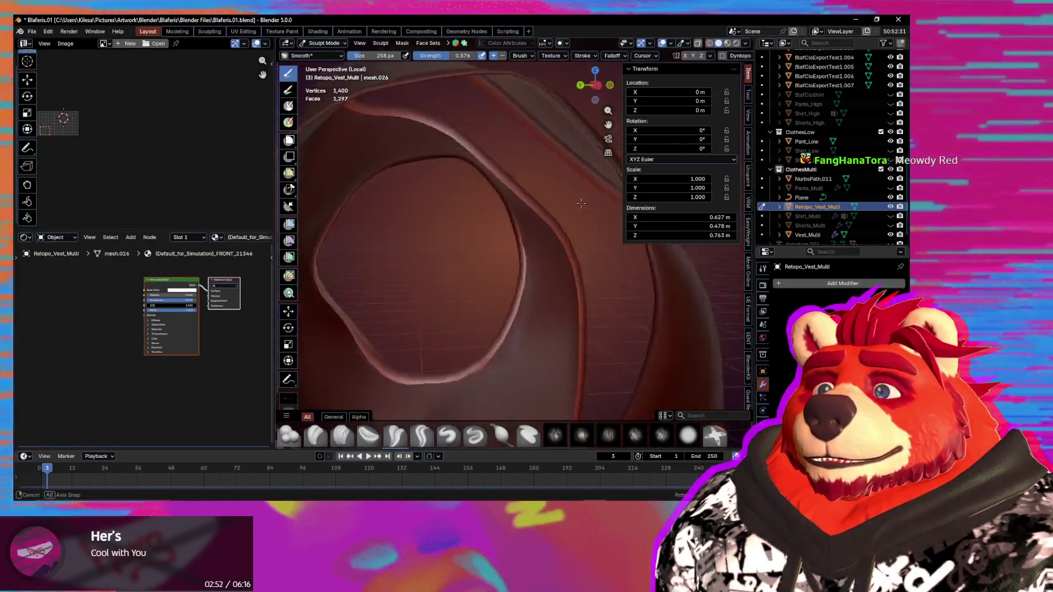
mouse_move(595, 248)
middle_mouse_down("shift")
mouse_move(455, 230)
mouse_move(369, 289)
middle_mouse_up("shift")
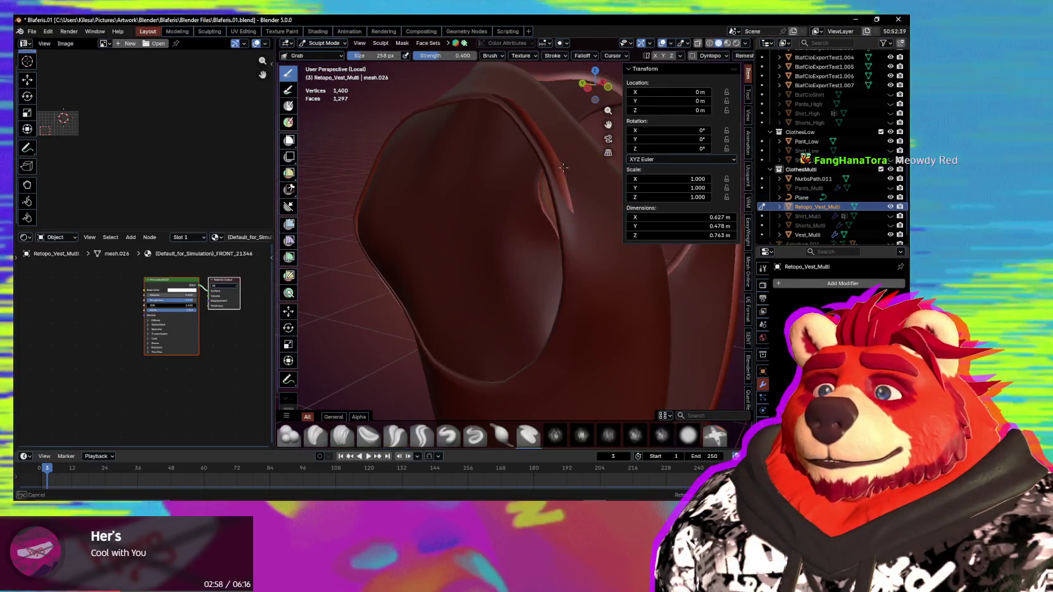
Step: Pull the vest flap into shape with the Grab brush
key("g")
left_click_drag(548, 183, 556, 170)
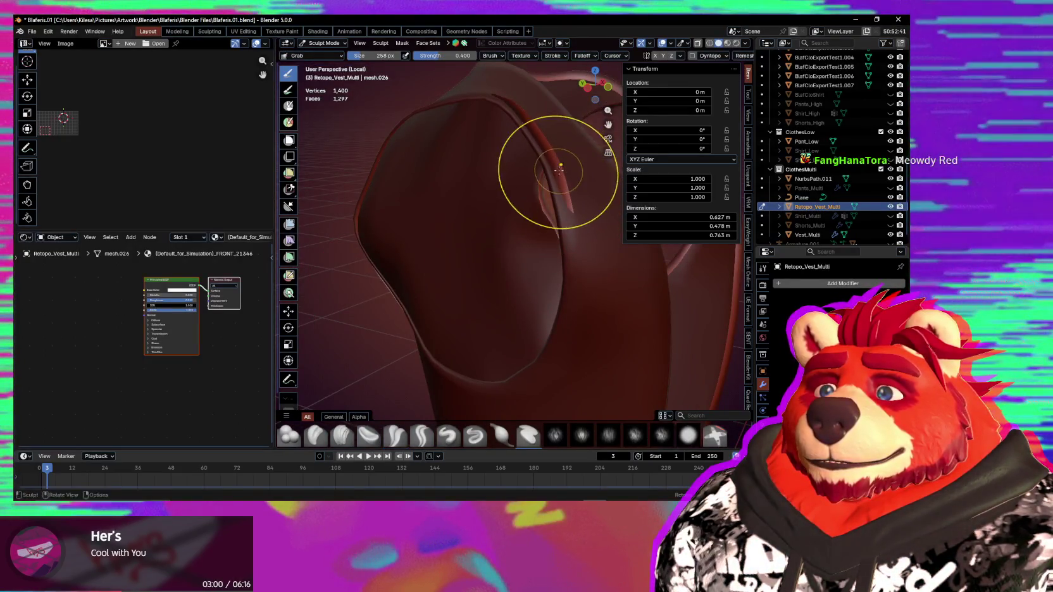
middle_click_drag(559, 168, 489, 169)
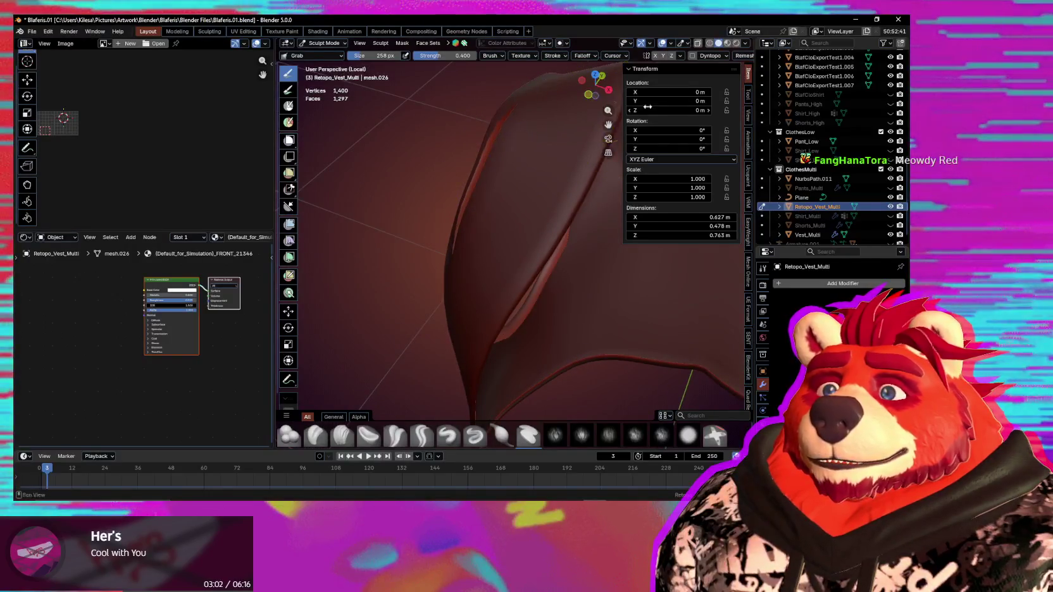
Step: Switch back to the Smooth brush and review its Tool panel and sculpt display settings
key("s")
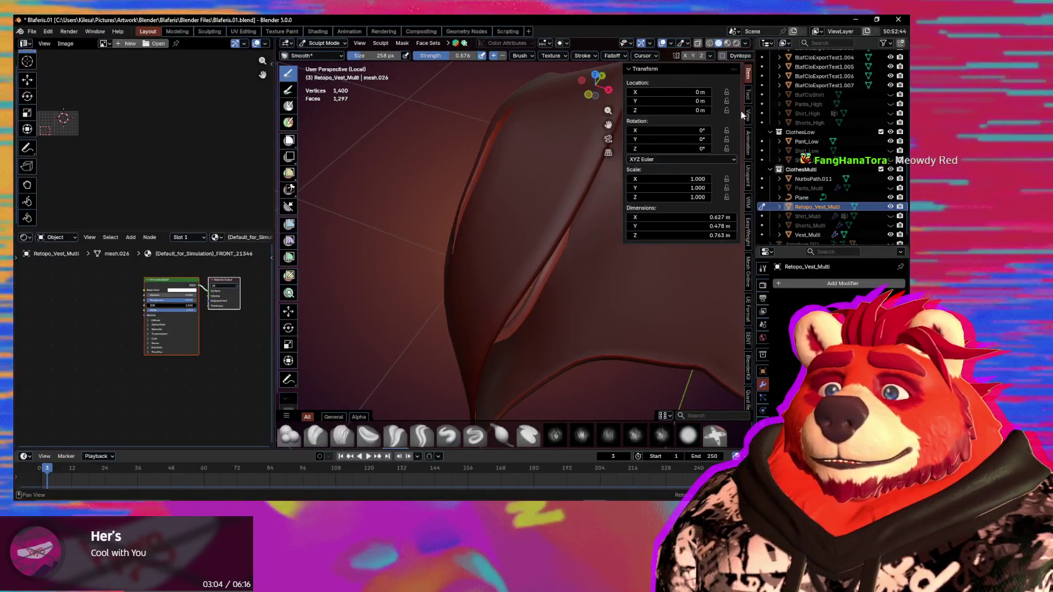
left_click(747, 94)
scroll(658, 253, "down", 5)
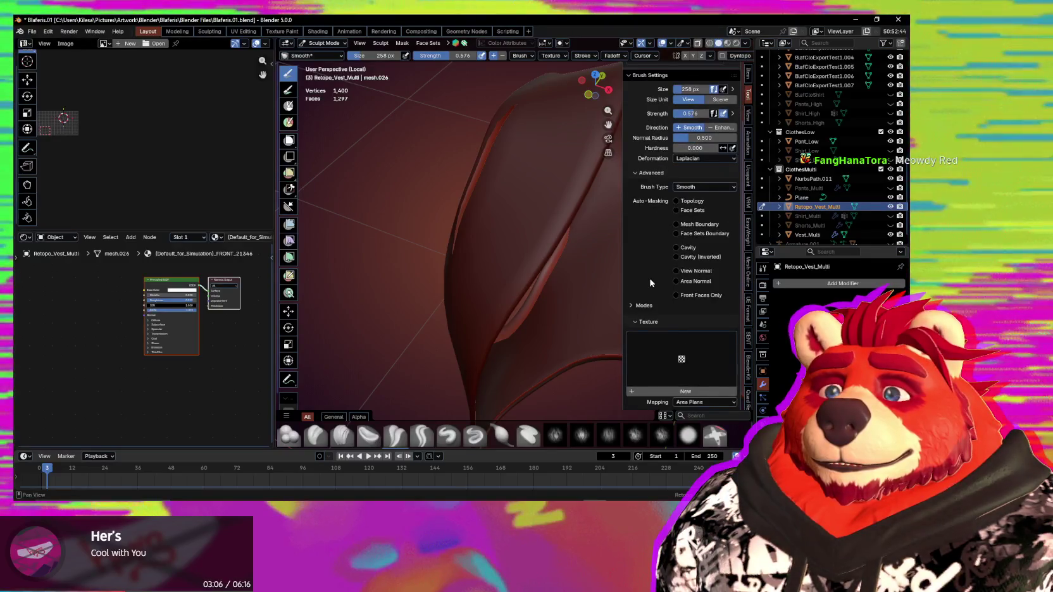
scroll(653, 254, "up", 2)
scroll(653, 240, "down", 3)
scroll(652, 247, "down", 3)
scroll(650, 253, "down", 2)
scroll(647, 259, "down", 2)
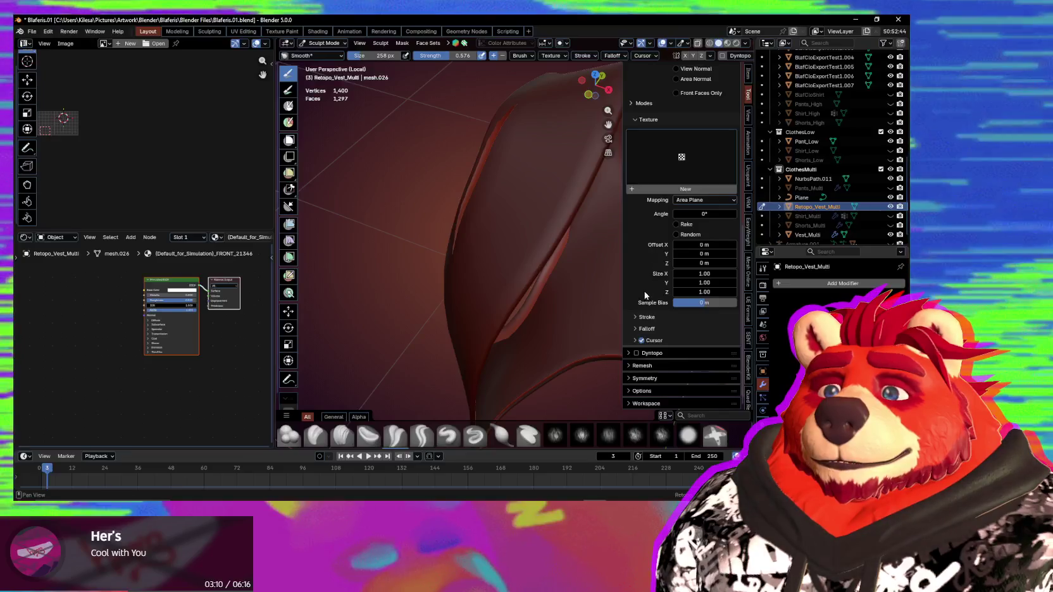
left_click(630, 392)
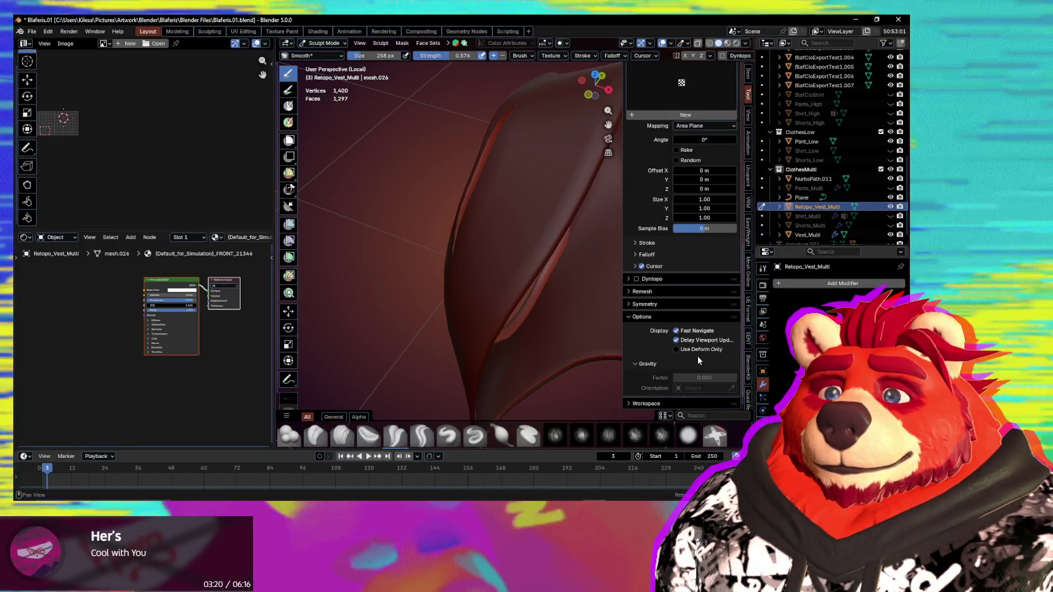
mouse_move(701, 350)
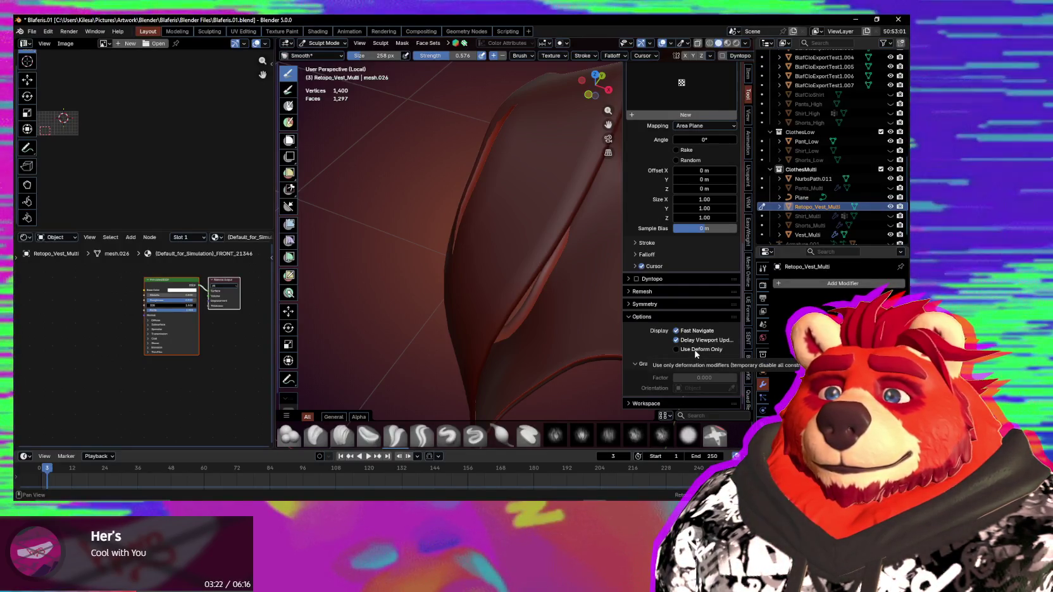
left_click(657, 318)
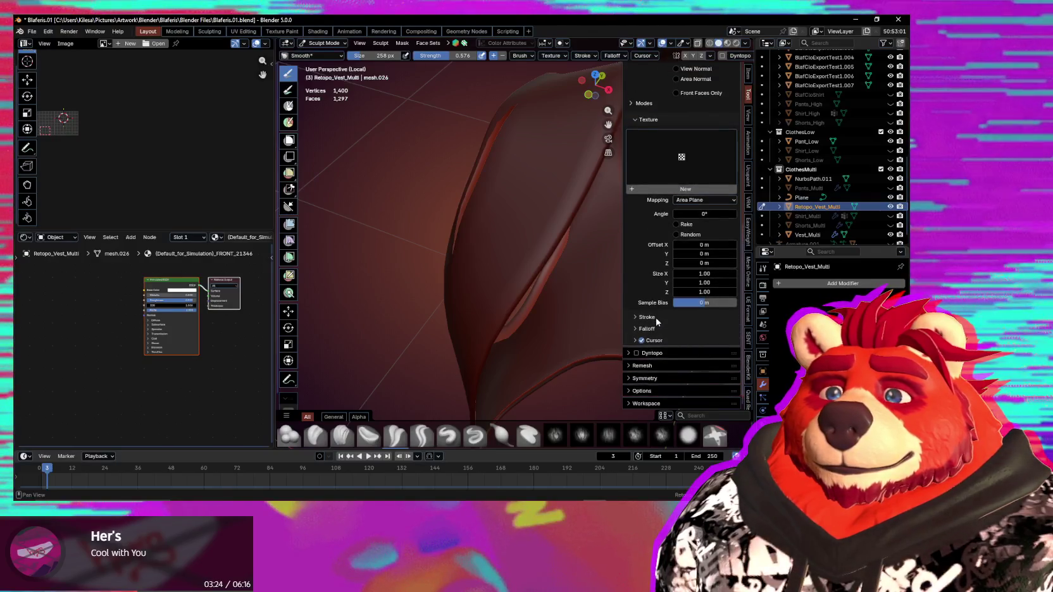
Step: Smooth more of the armhole rim and return to Edit Mode
mouse_move(664, 328)
middle_mouse_down()
mouse_move(688, 223)
mouse_move(505, 245)
middle_mouse_up()
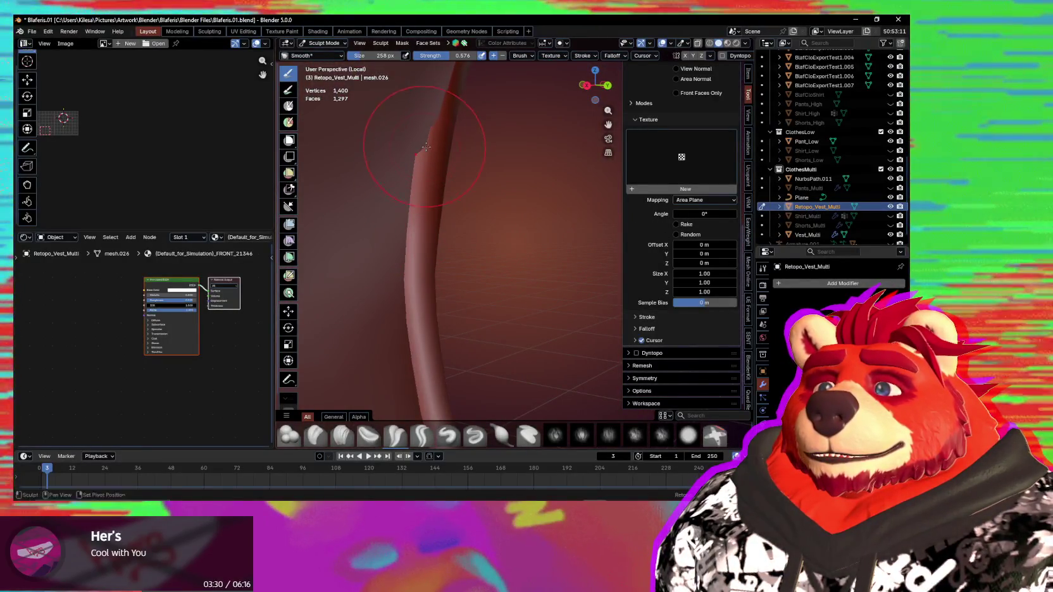
mouse_move(427, 156)
middle_mouse_down()
mouse_move(479, 241)
mouse_move(557, 276)
middle_mouse_up()
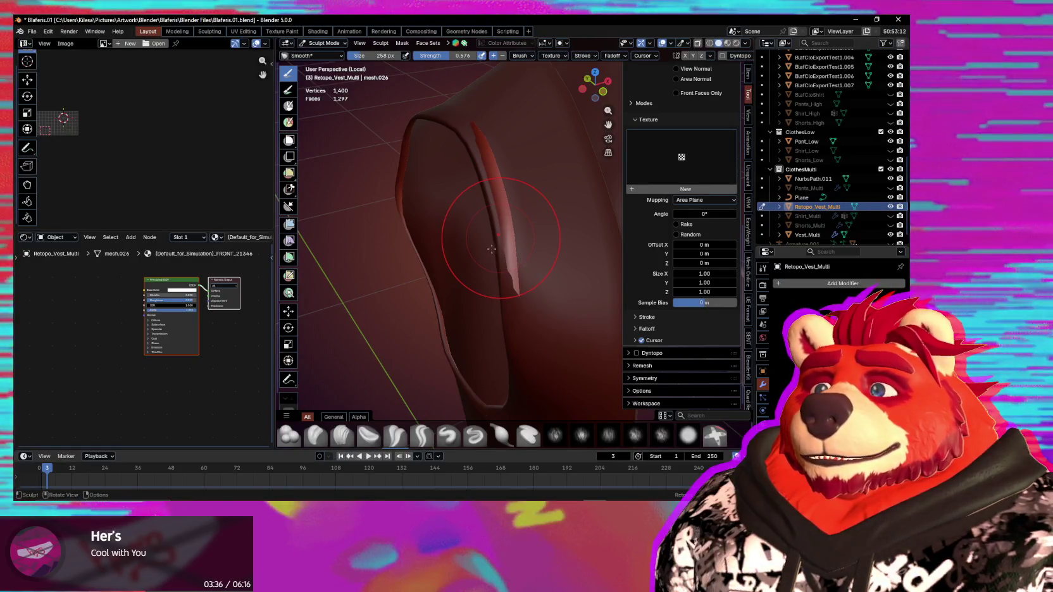
key("Tab")
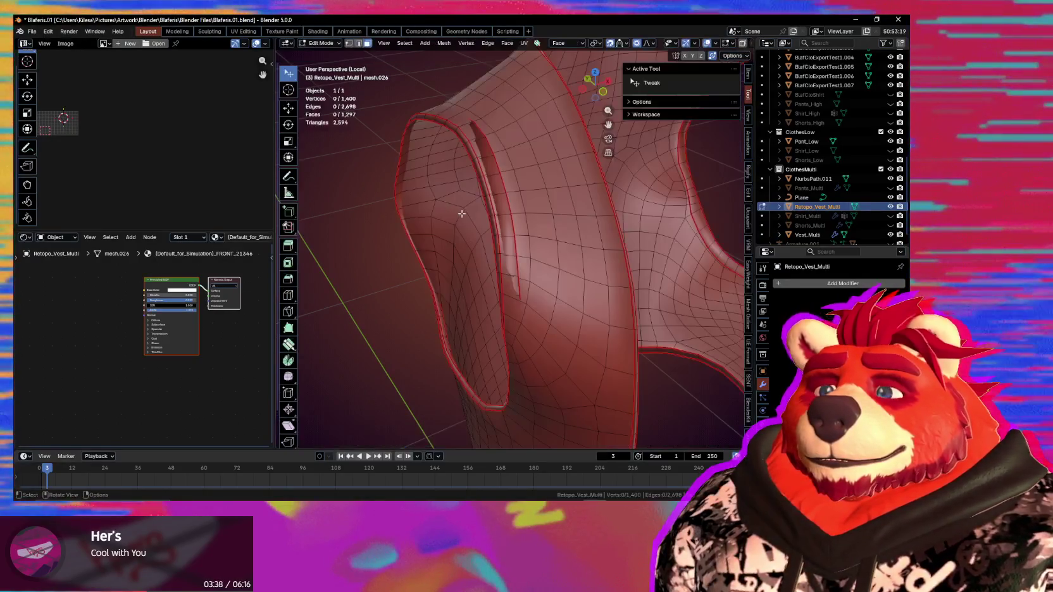
Step: Select the connected vest piece with Ctrl+L and hide it, leaving the armhole band
middle_click_drag(453, 218, 633, 197)
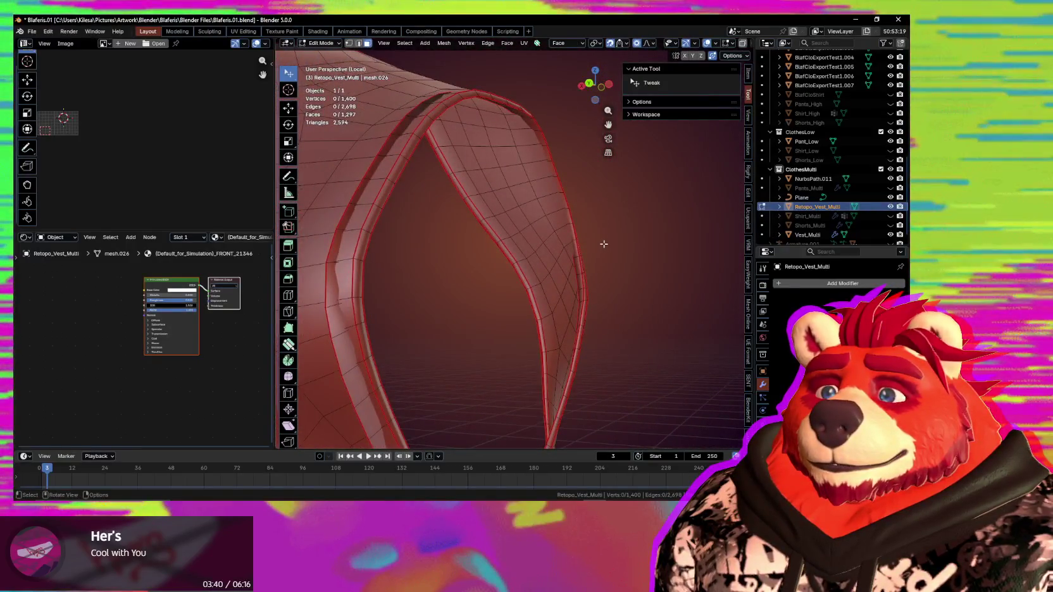
middle_click_drag(604, 243, 520, 272)
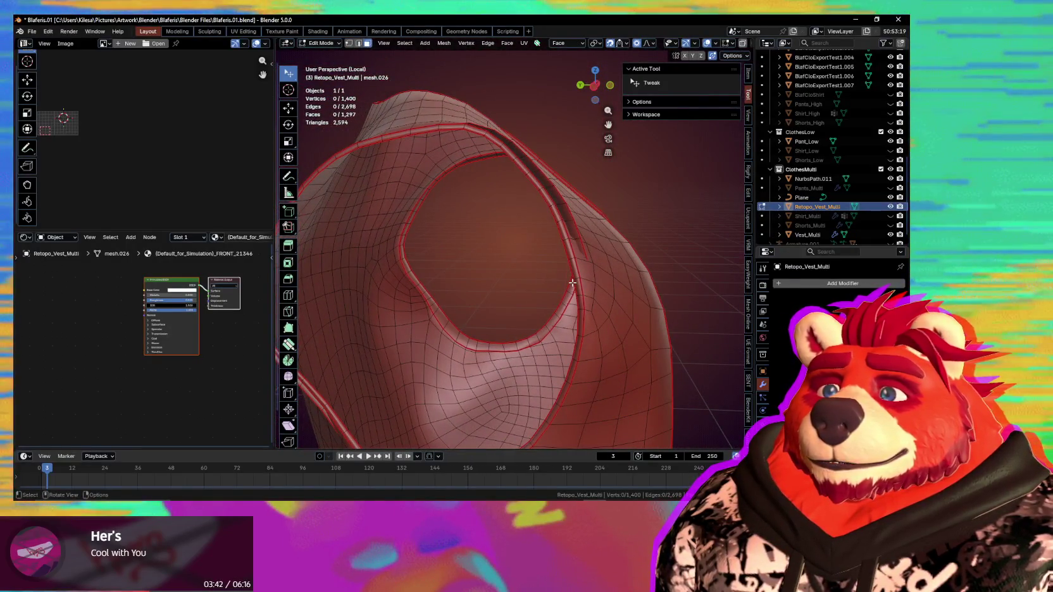
middle_click_drag(572, 282, 598, 287)
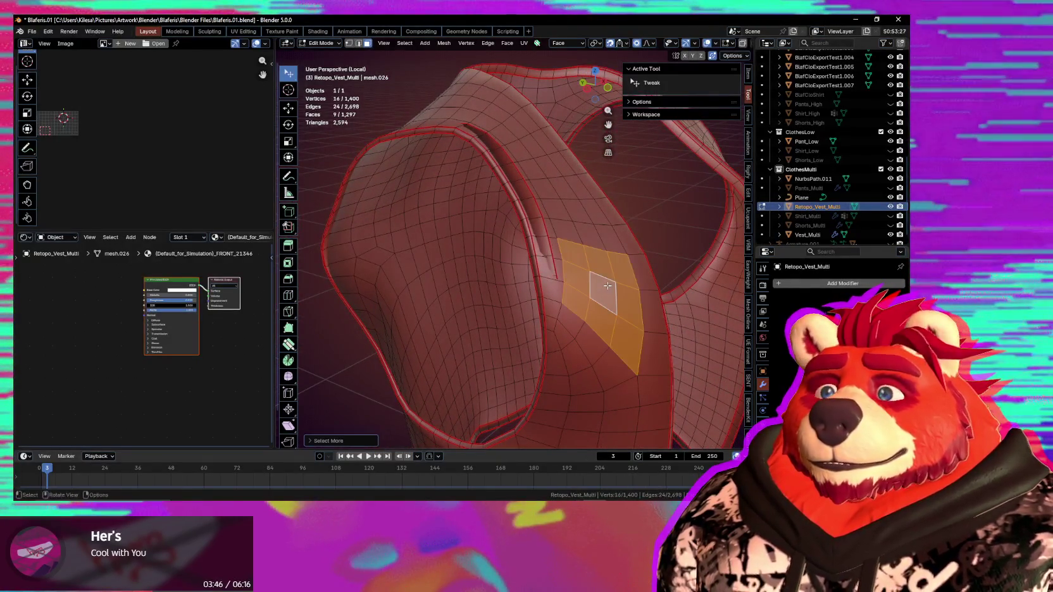
key("ctrl+l")
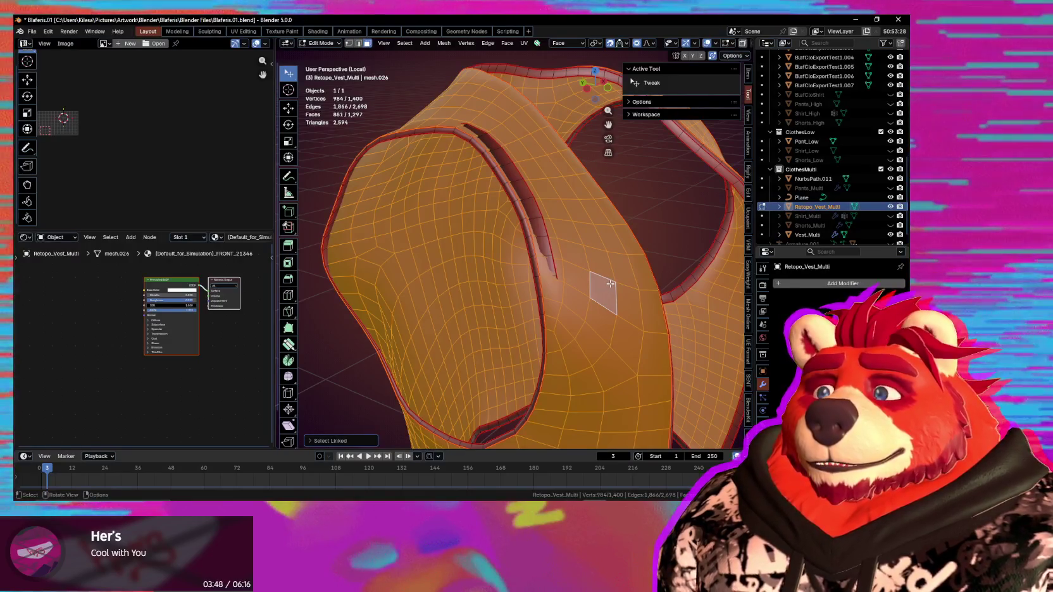
middle_click_drag(610, 284, 678, 259)
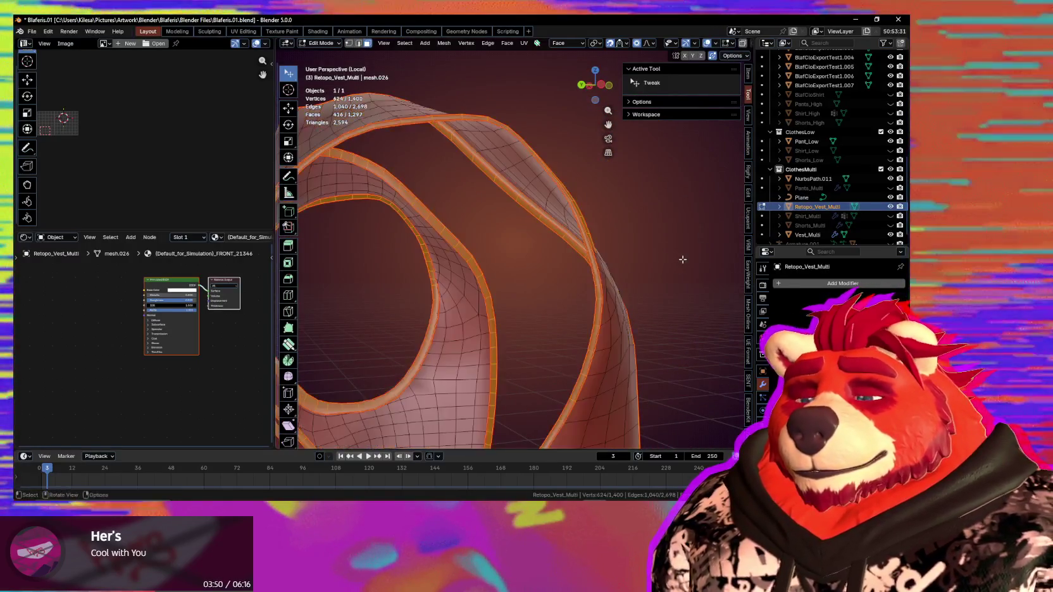
key("h")
Step: Put the vest in Sculpt Mode with the Smooth brush and zoom out to the whole vest
middle_click_drag(682, 259, 647, 273)
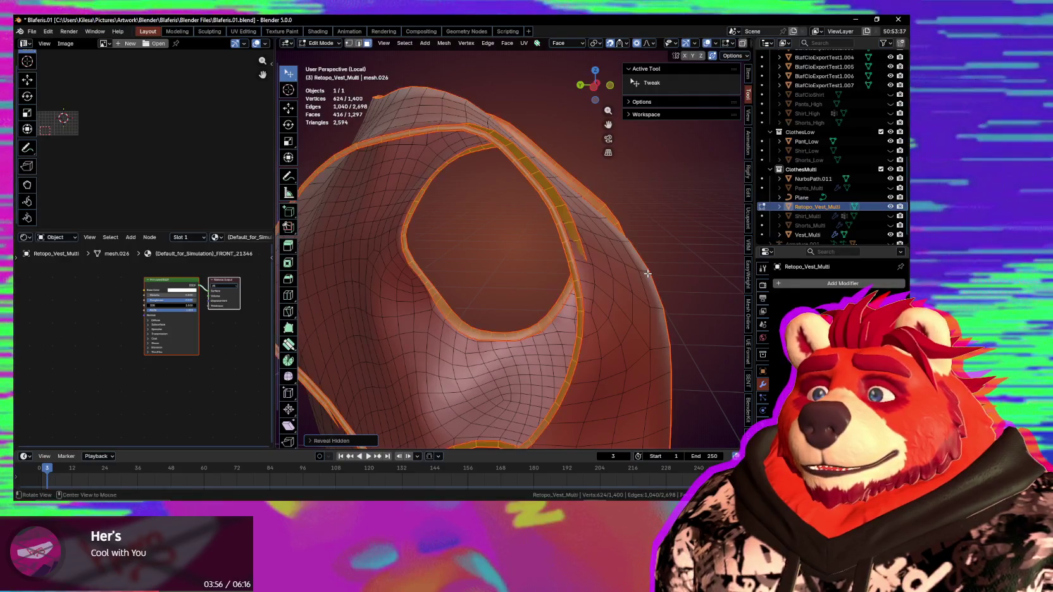
key("ctrl+Tab")
middle_click_drag(533, 259, 422, 95)
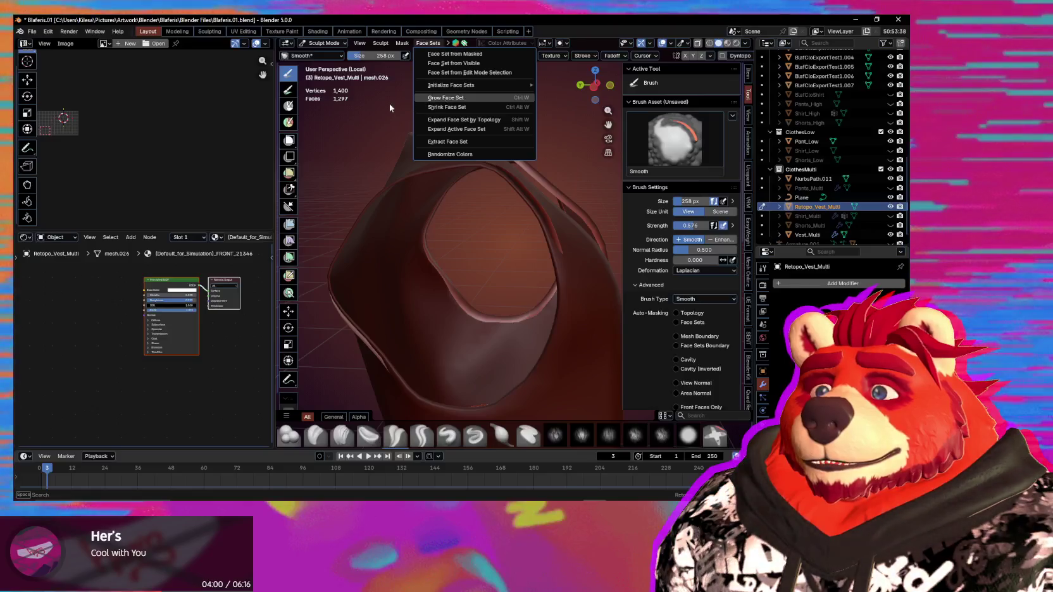
Step: Toggle between Edit and Sculpt Mode and change the mask across the whole vest
middle_click_drag(384, 104, 586, 268)
key("Tab")
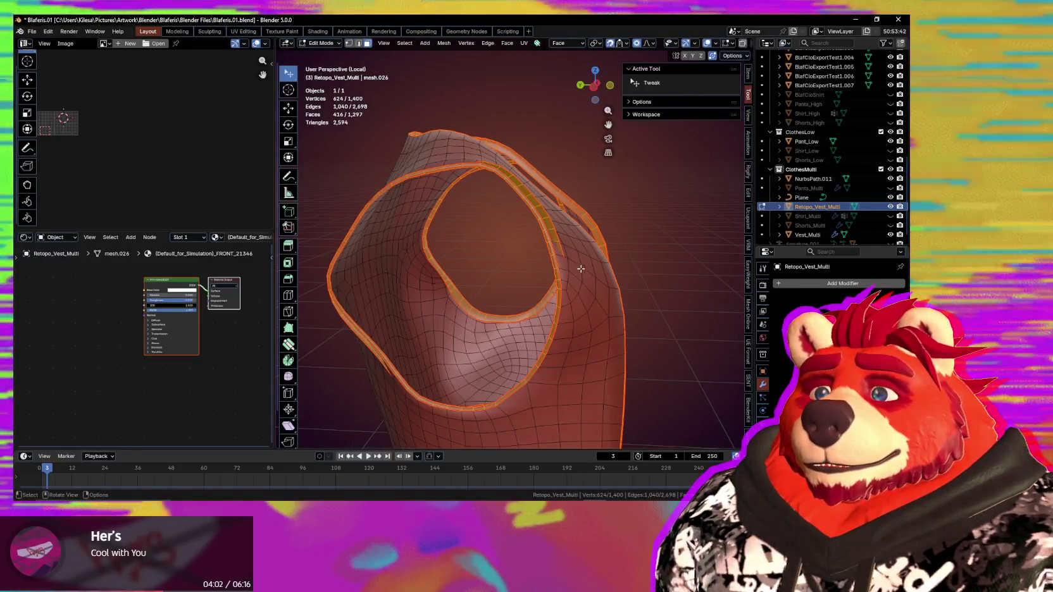
key("Tab")
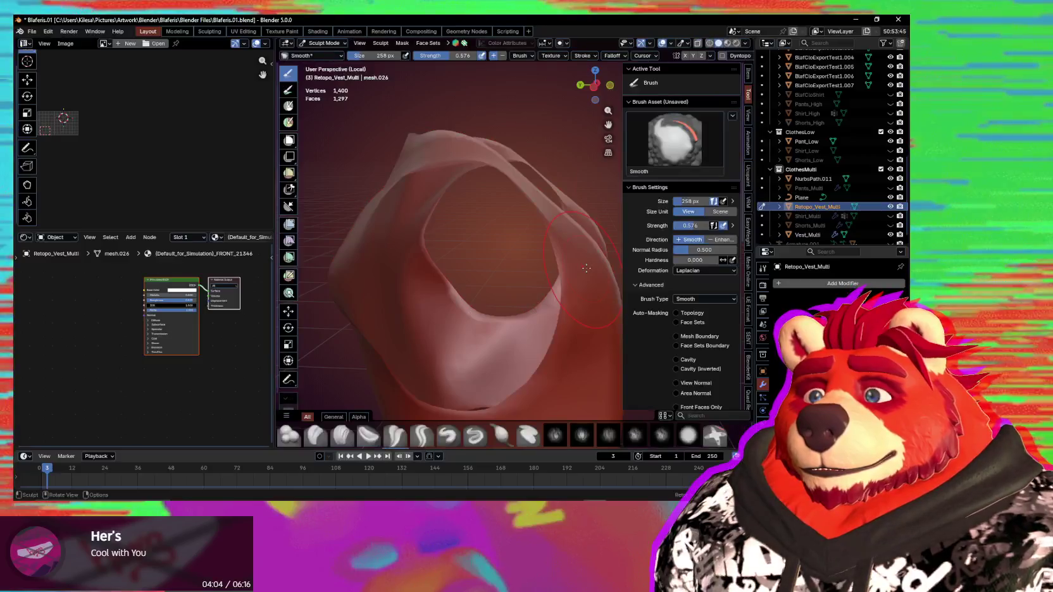
left_click(425, 45)
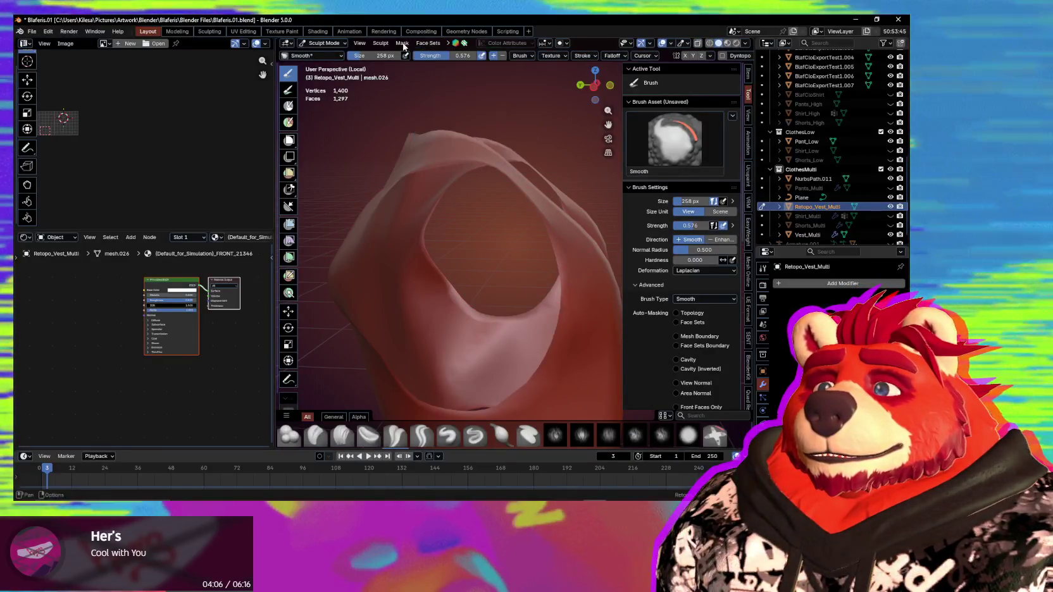
left_click(403, 43)
left_click(402, 69)
middle_click_drag(397, 69, 411, 202)
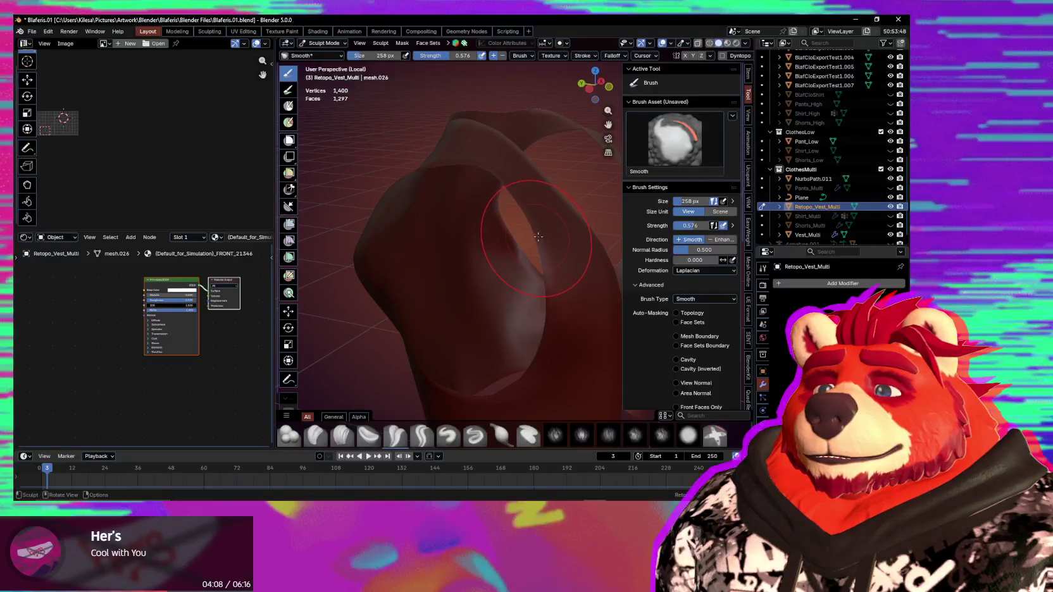
Step: Return to Edit Mode, zoom in on the armhole edge, and reveal all hidden geometry
key("Tab")
key("Tab")
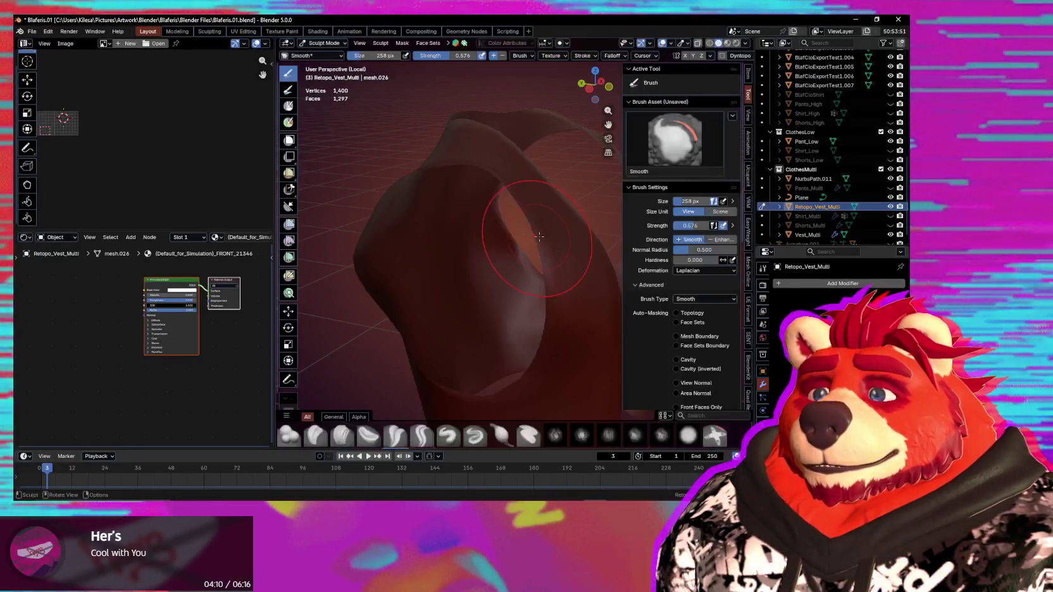
middle_click_drag(532, 218, 529, 228)
mouse_move(508, 190)
middle_mouse_down()
mouse_move(556, 254)
mouse_move(562, 245)
mouse_move(504, 259)
mouse_move(527, 261)
middle_mouse_up()
middle_click_drag(558, 304, 535, 287)
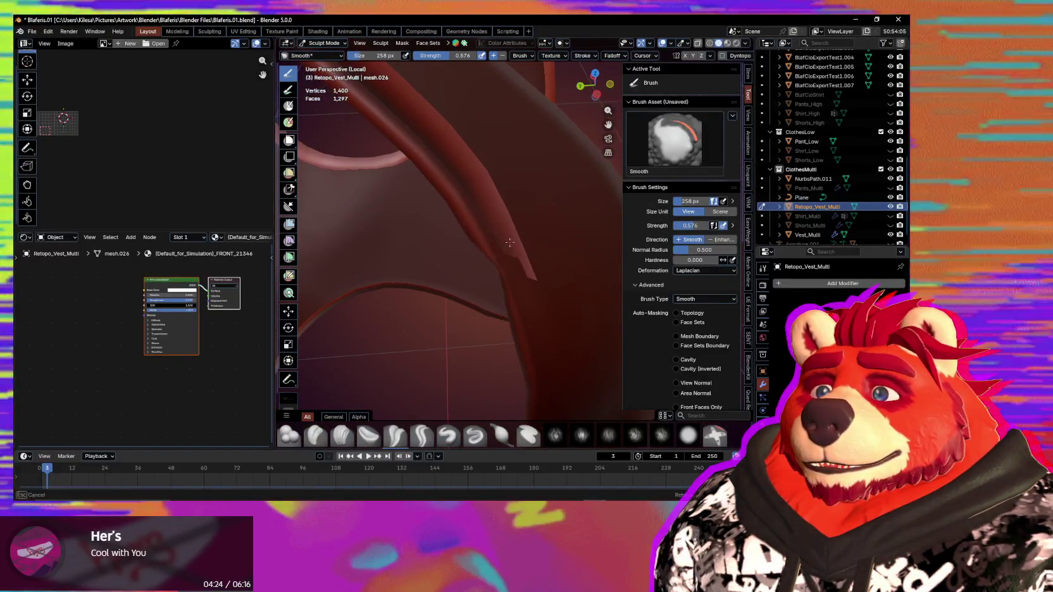
mouse_move(531, 271)
middle_mouse_down("ctrl")
mouse_move(560, 297)
mouse_move(545, 305)
mouse_move(545, 285)
mouse_move(589, 279)
middle_mouse_up("ctrl")
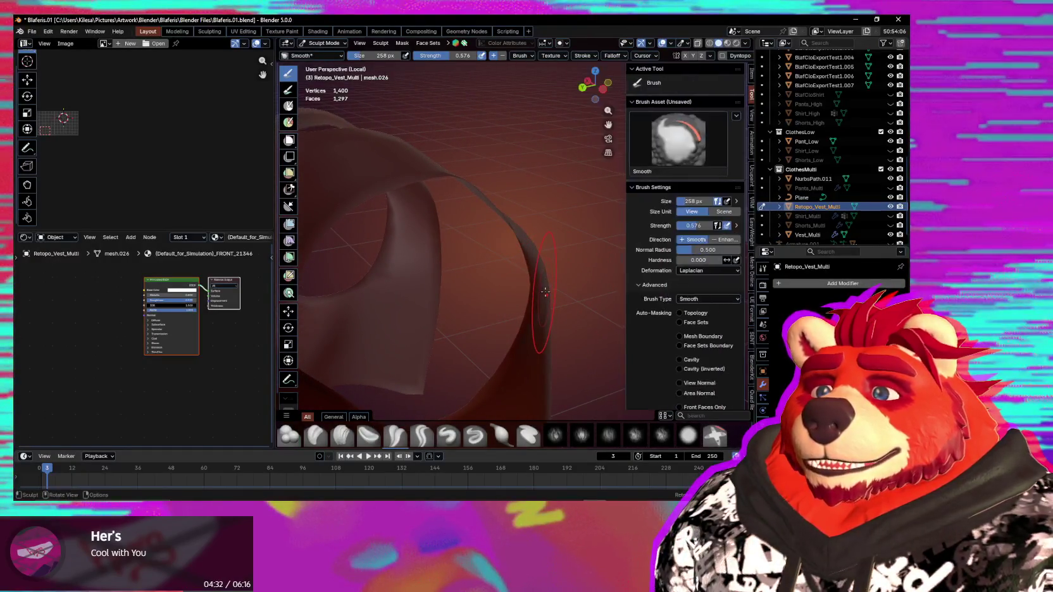
key("Tab")
mouse_move(550, 296)
middle_mouse_down()
mouse_move(541, 239)
mouse_move(641, 228)
mouse_move(547, 251)
mouse_move(616, 252)
mouse_move(572, 300)
mouse_move(522, 247)
mouse_move(477, 226)
mouse_move(628, 251)
mouse_move(580, 292)
mouse_move(599, 304)
middle_mouse_up()
key("alt+h")
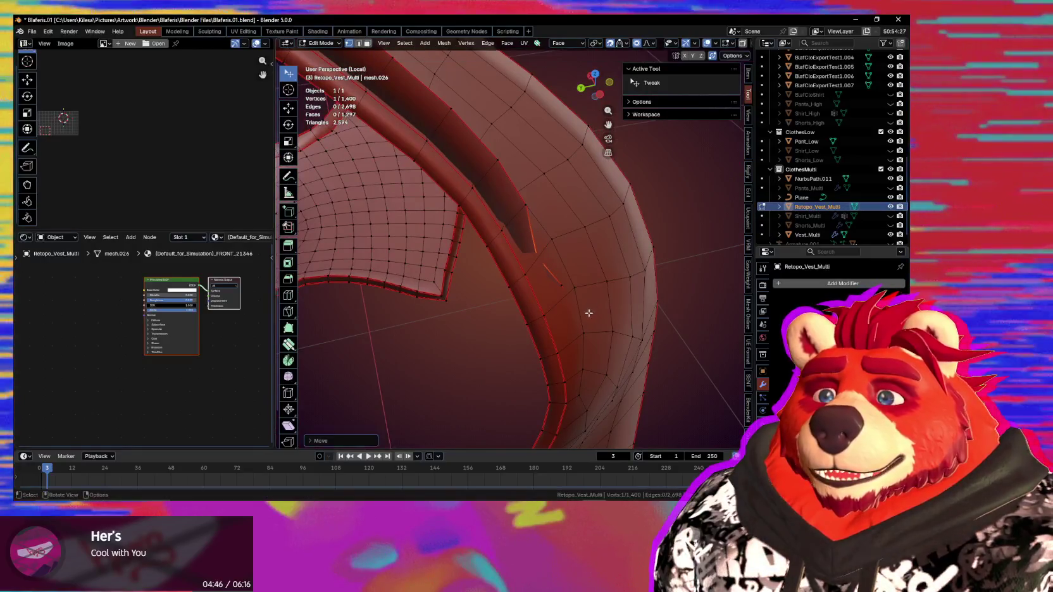
Step: Nudge a rim vertex together with its neighbours using proportional falloff
mouse_move(519, 231)
middle_mouse_down()
mouse_move(572, 282)
mouse_move(557, 299)
middle_mouse_up()
left_click(565, 273)
key("g")
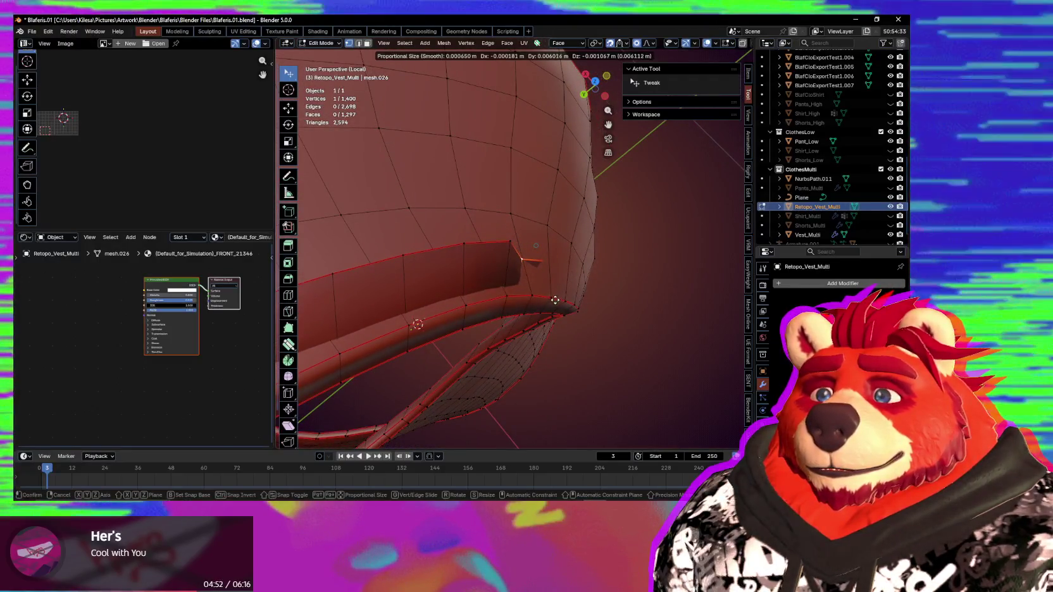
middle_click_drag(544, 257, 562, 269)
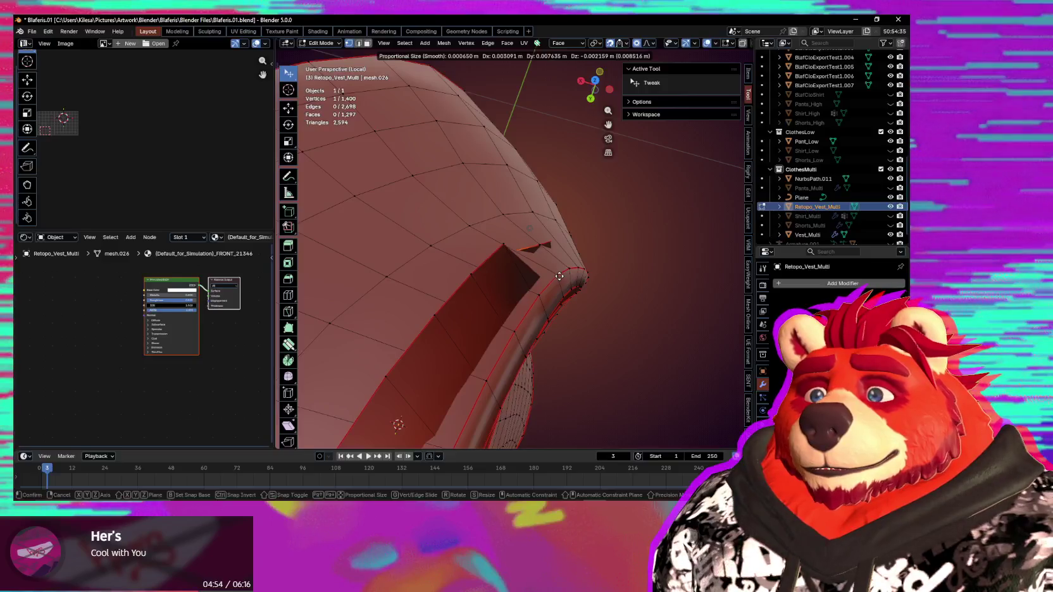
mouse_move(497, 281)
middle_mouse_down()
mouse_move(508, 258)
mouse_move(607, 286)
mouse_move(404, 160)
middle_mouse_up()
Step: Select a run of band-edge vertices, thin them, and move them with soft falloff
left_click(408, 150, "ctrl")
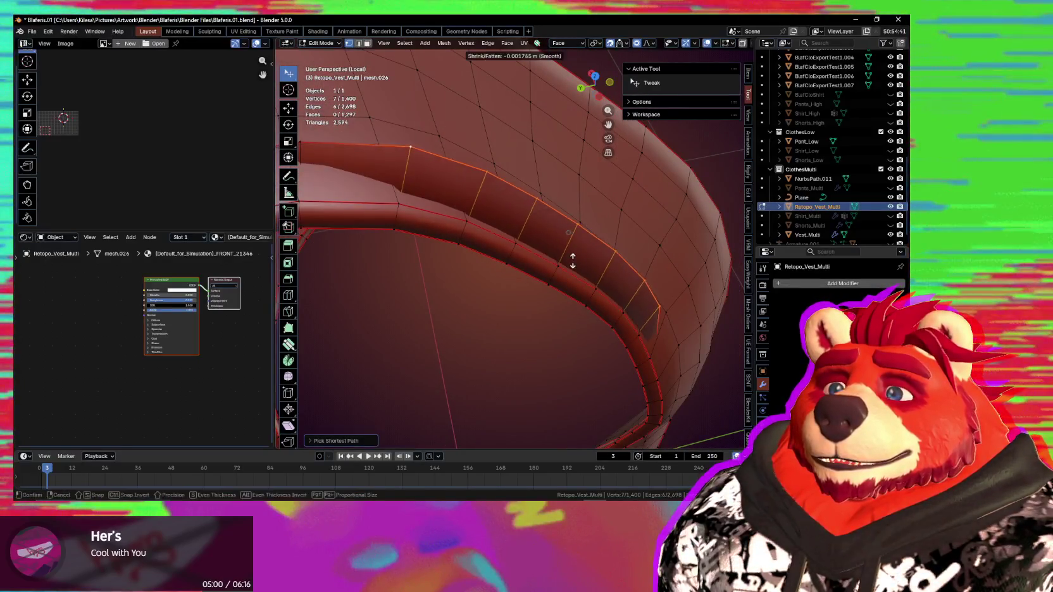
left_click(567, 242)
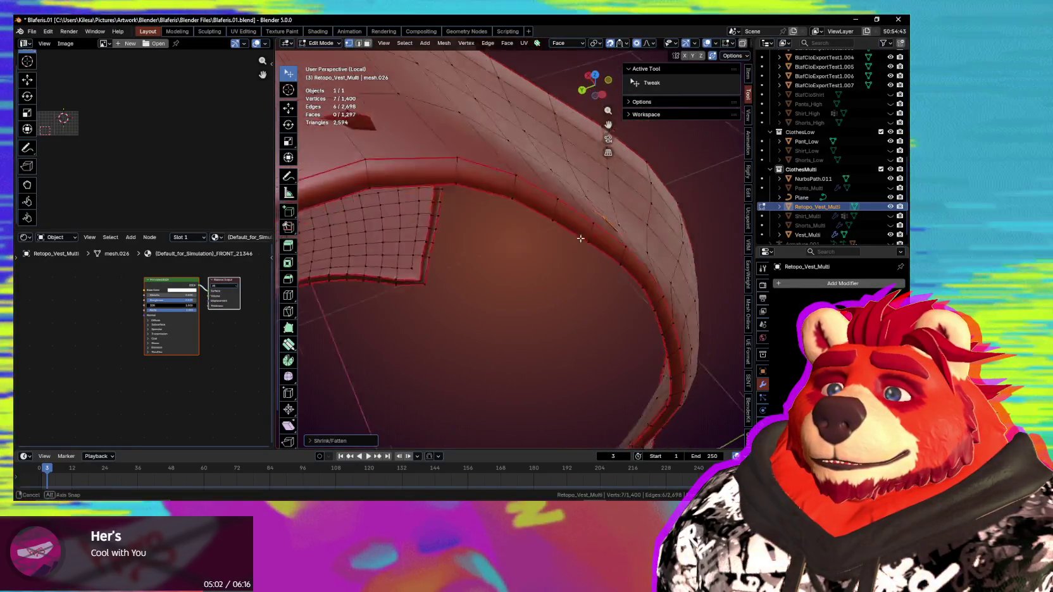
middle_click_drag(567, 242, 602, 233)
key("g")
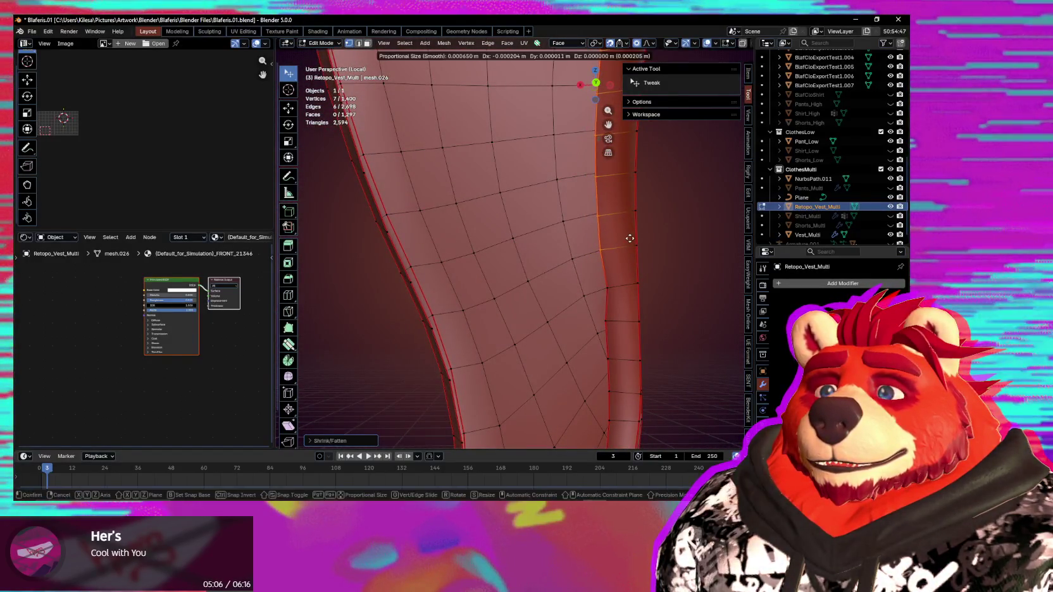
left_click(633, 238)
Step: Select another single rim vertex and move it with soft falloff
middle_click_drag(632, 239, 641, 332)
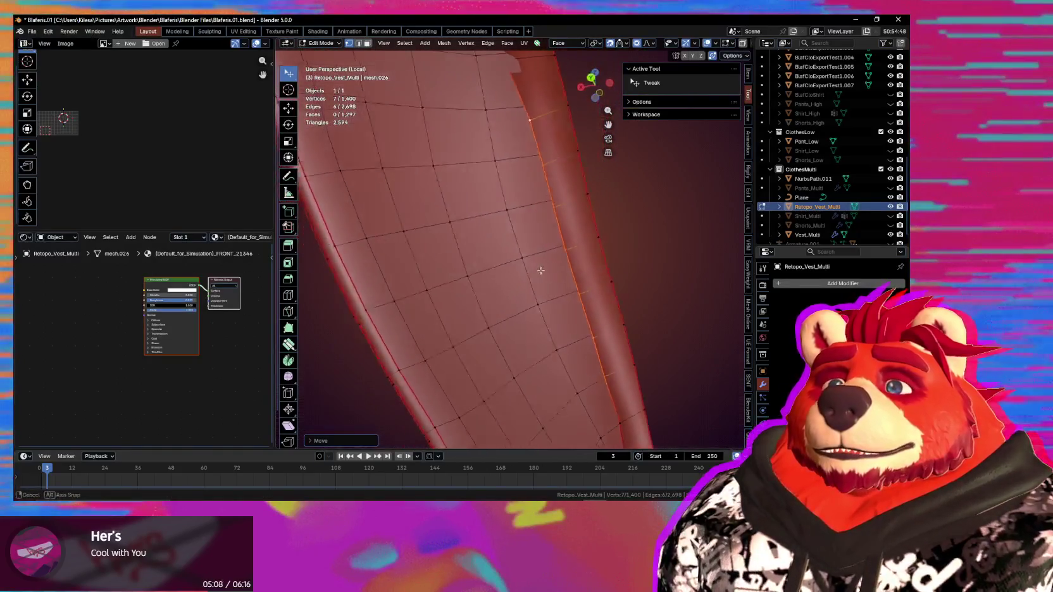
mouse_move(641, 332)
middle_mouse_down()
mouse_move(604, 249)
mouse_move(624, 255)
mouse_move(656, 188)
mouse_move(469, 316)
mouse_move(470, 207)
middle_mouse_up()
left_click(608, 249)
left_click(651, 193)
scroll(477, 227, "up", 5)
mouse_move(508, 261)
middle_mouse_down()
mouse_move(456, 260)
mouse_move(569, 232)
mouse_move(544, 237)
middle_mouse_up()
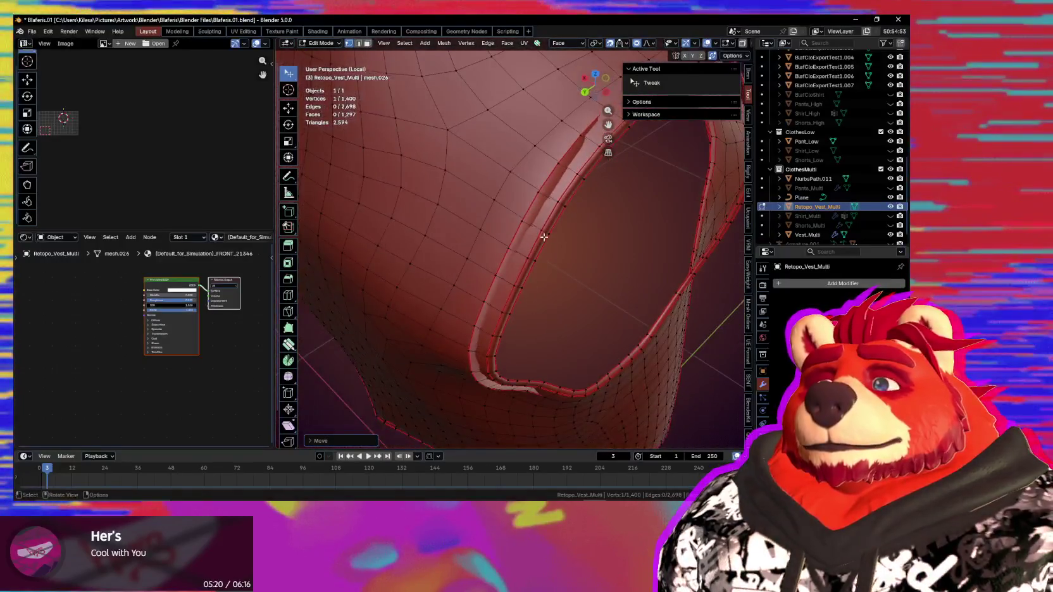
Step: Select a five-edge path along the armhole rim and push it to even the rim thickness
middle_click_drag(544, 237, 484, 349)
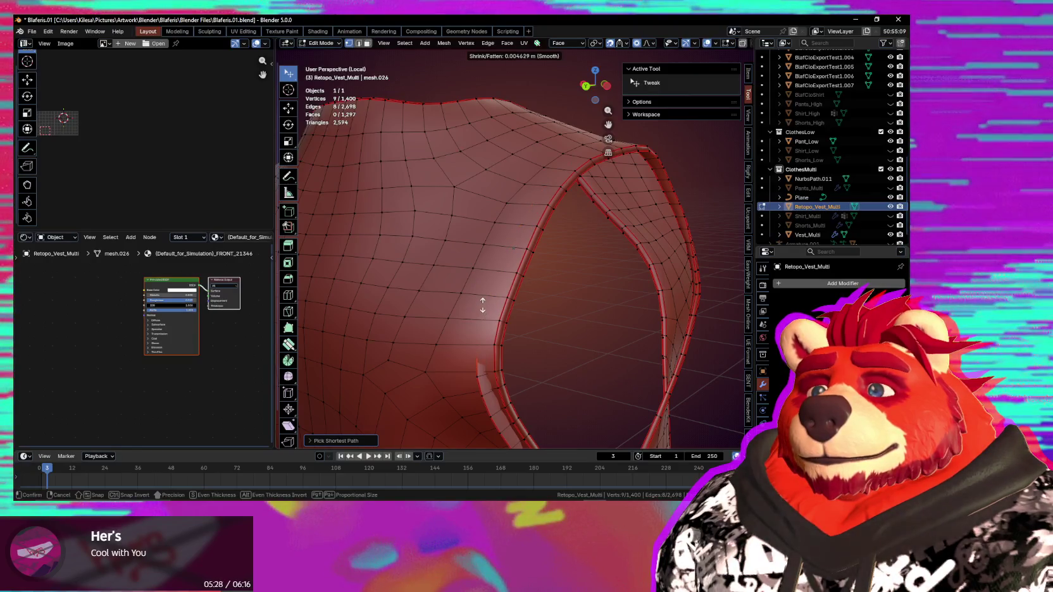
mouse_move(482, 302)
middle_mouse_down()
mouse_move(430, 331)
mouse_move(481, 331)
mouse_move(431, 353)
mouse_move(553, 303)
mouse_move(538, 345)
mouse_move(569, 366)
mouse_move(518, 283)
mouse_move(546, 270)
mouse_move(522, 266)
mouse_move(547, 336)
mouse_move(533, 336)
middle_mouse_up()
left_click(518, 283)
left_click(548, 336, "ctrl")
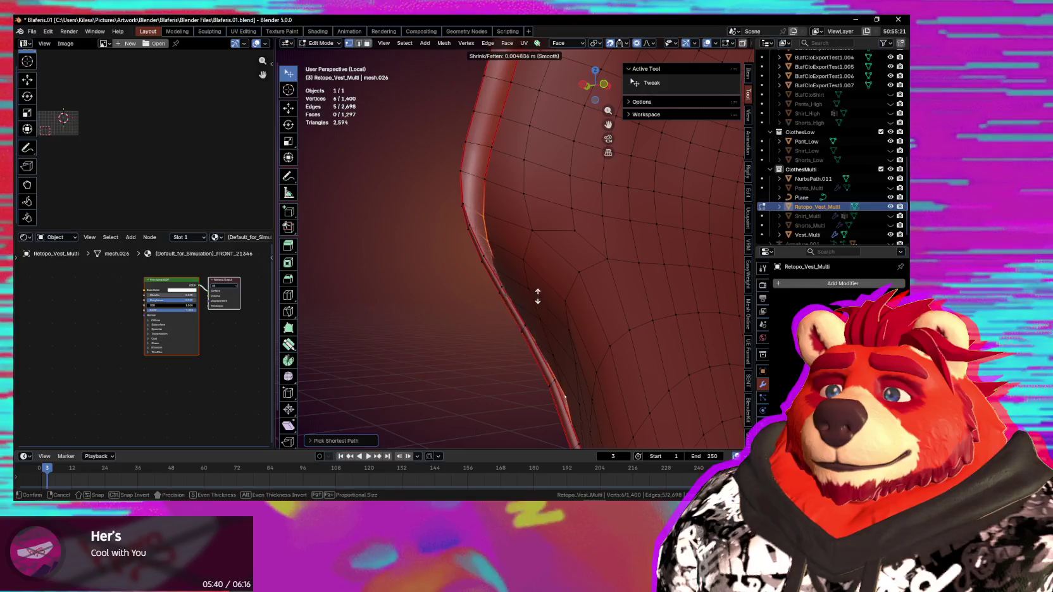
middle_click_drag(552, 289, 534, 324)
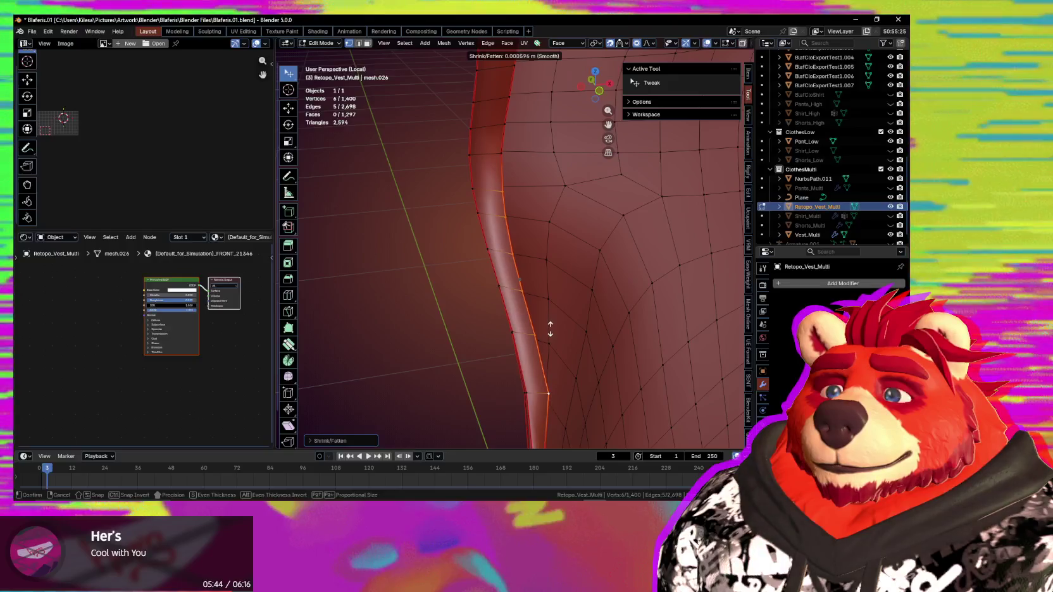
middle_click_drag(553, 329, 530, 336)
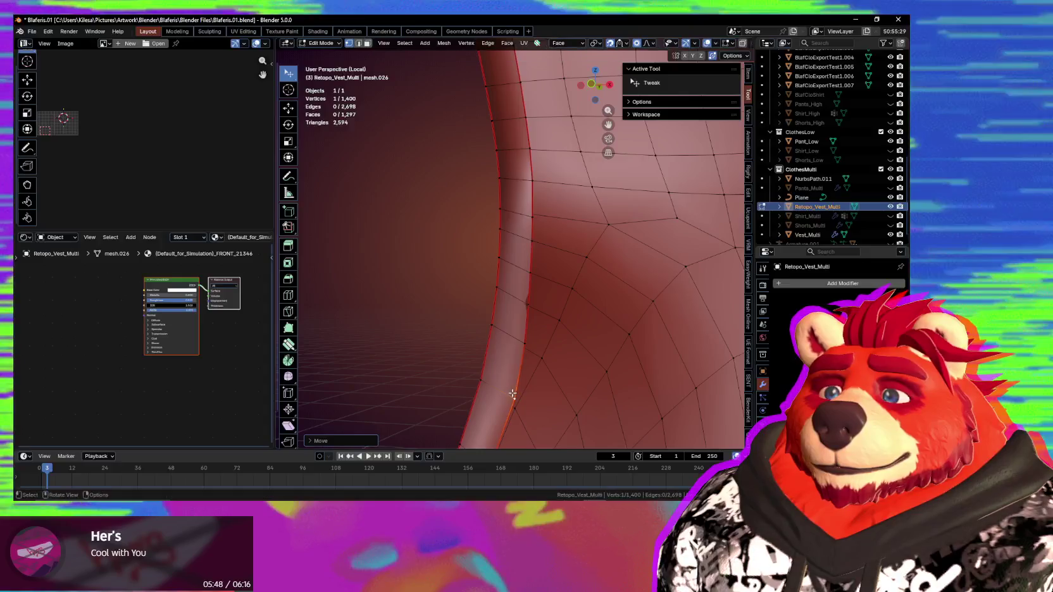
mouse_move(536, 304)
middle_mouse_down()
mouse_move(467, 312)
mouse_move(606, 329)
mouse_move(487, 164)
mouse_move(536, 301)
mouse_move(508, 350)
mouse_move(435, 244)
mouse_move(463, 287)
mouse_move(373, 236)
mouse_move(481, 278)
mouse_move(486, 336)
mouse_move(441, 273)
mouse_move(468, 240)
mouse_move(449, 253)
middle_mouse_up()
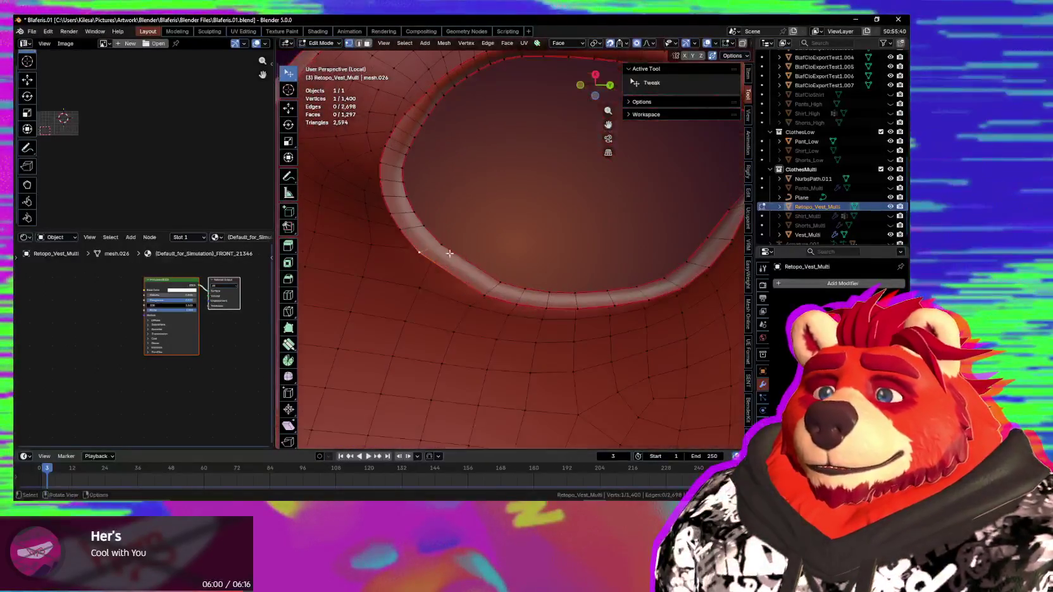
middle_click_drag(598, 315, 654, 316)
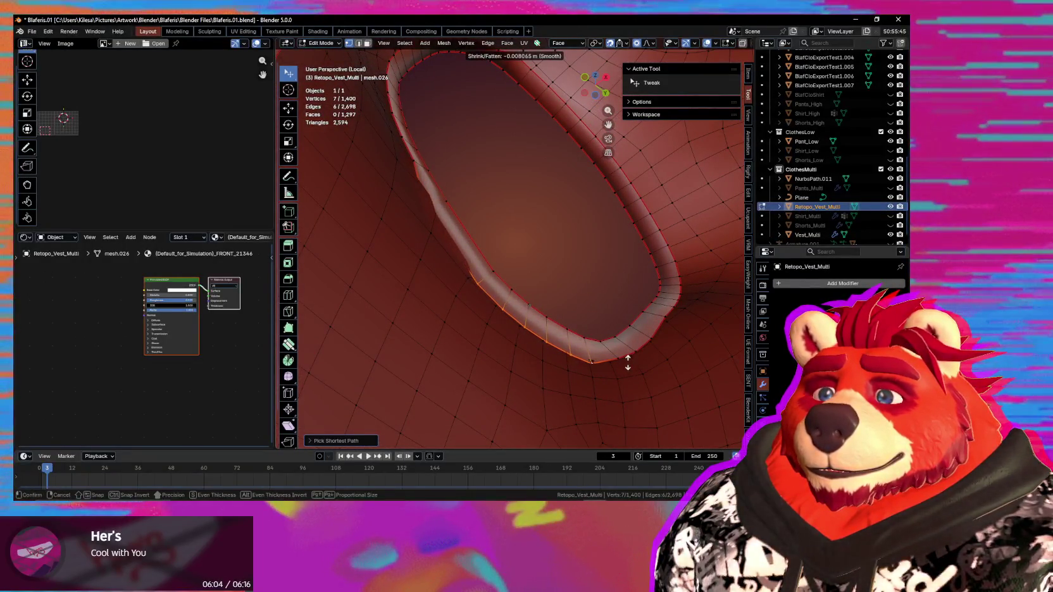
middle_click_drag(627, 362, 519, 345)
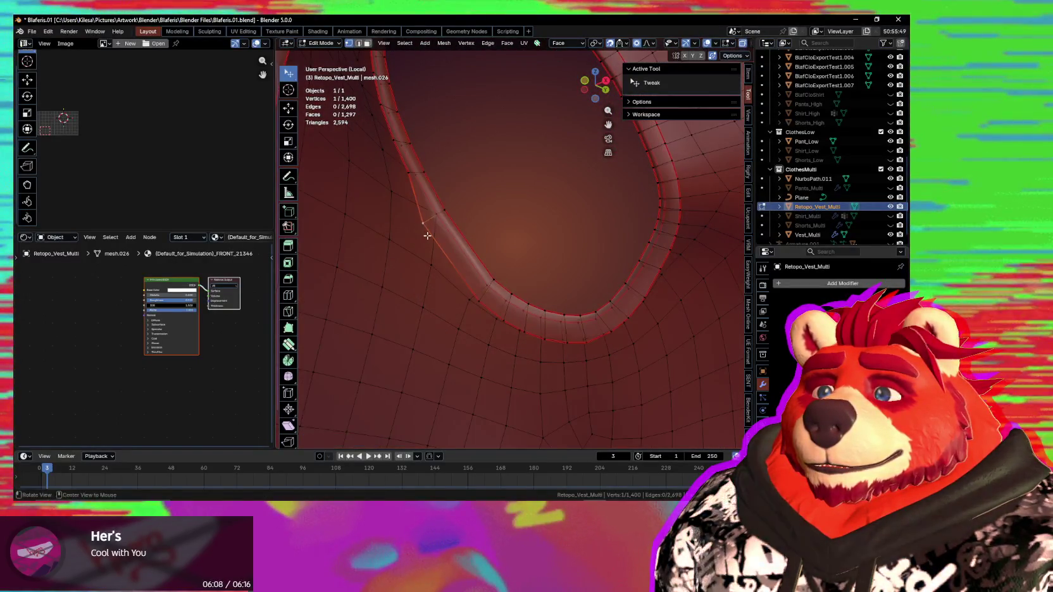
left_click_drag(427, 235, 484, 269)
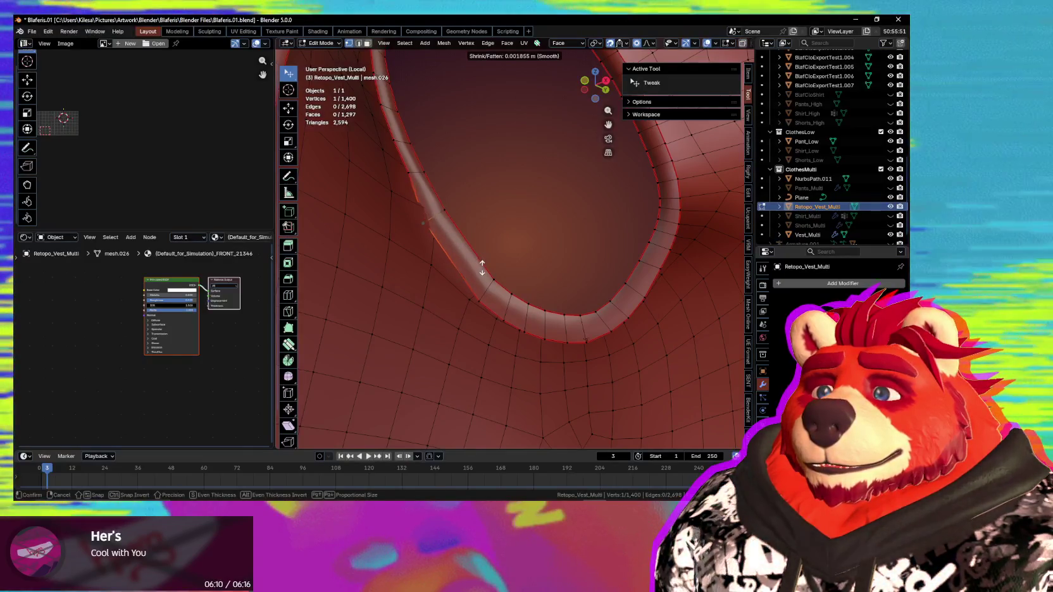
left_click(482, 266)
Step: Select another rim vertex and shift it with soft falloff
mouse_move(470, 284)
middle_mouse_down()
mouse_move(433, 296)
mouse_move(457, 261)
mouse_move(480, 176)
middle_mouse_up()
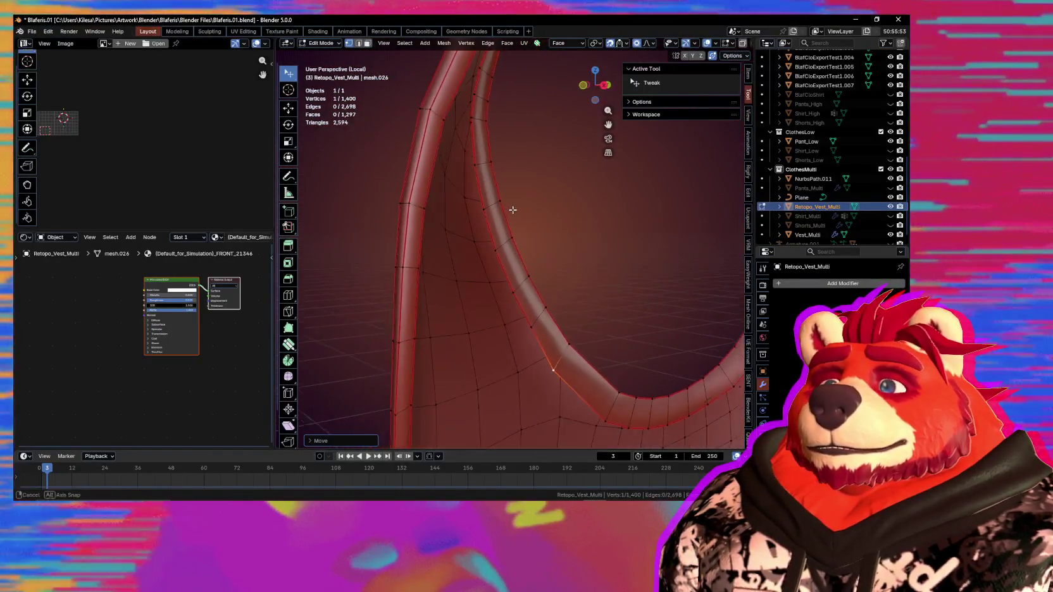
left_click(480, 176)
key("alt+s")
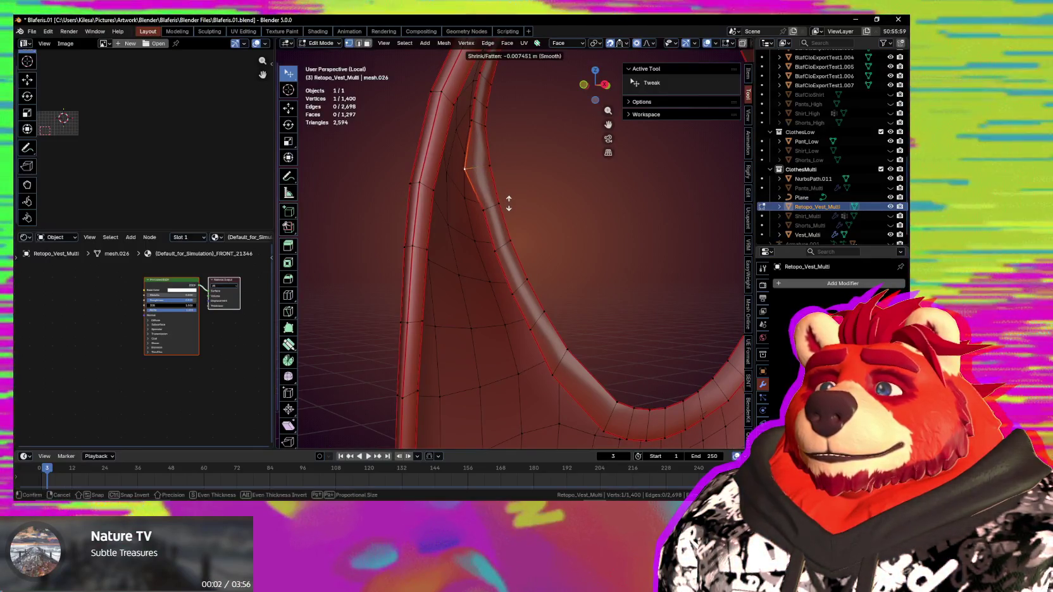
key("g")
mouse_move(509, 203)
middle_mouse_down()
mouse_move(469, 195)
mouse_move(523, 222)
middle_mouse_up()
left_click(471, 196)
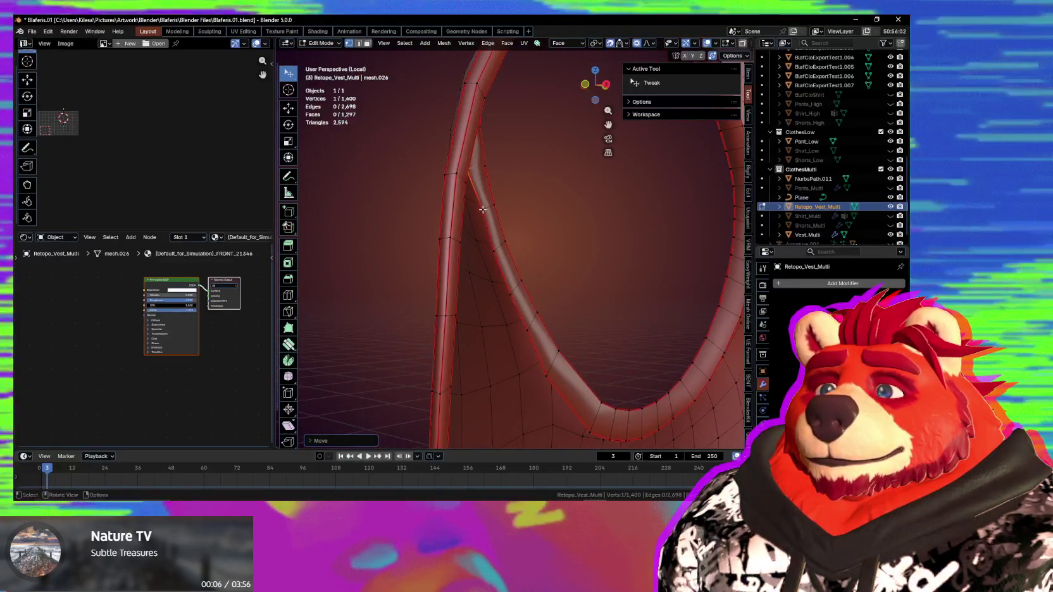
mouse_move(506, 226)
middle_mouse_down()
mouse_move(430, 237)
mouse_move(474, 211)
mouse_move(491, 237)
mouse_move(470, 264)
middle_mouse_up()
mouse_move(454, 219)
middle_mouse_down()
mouse_move(513, 251)
mouse_move(411, 226)
mouse_move(487, 263)
mouse_move(447, 308)
mouse_move(511, 228)
mouse_move(651, 228)
mouse_move(677, 280)
mouse_move(513, 237)
mouse_move(455, 402)
mouse_move(424, 358)
middle_mouse_up()
Step: Select the edge loop along the strap edge and shrink/fatten it along its normals
left_click(509, 225, "alt")
mouse_move(468, 275)
middle_mouse_down()
mouse_move(520, 315)
mouse_move(432, 268)
mouse_move(524, 269)
mouse_move(532, 302)
mouse_move(582, 284)
middle_mouse_up()
scroll(522, 305, "up", 3)
key("alt+s")
mouse_move(564, 206)
middle_mouse_down()
mouse_move(642, 291)
mouse_move(504, 321)
middle_mouse_up()
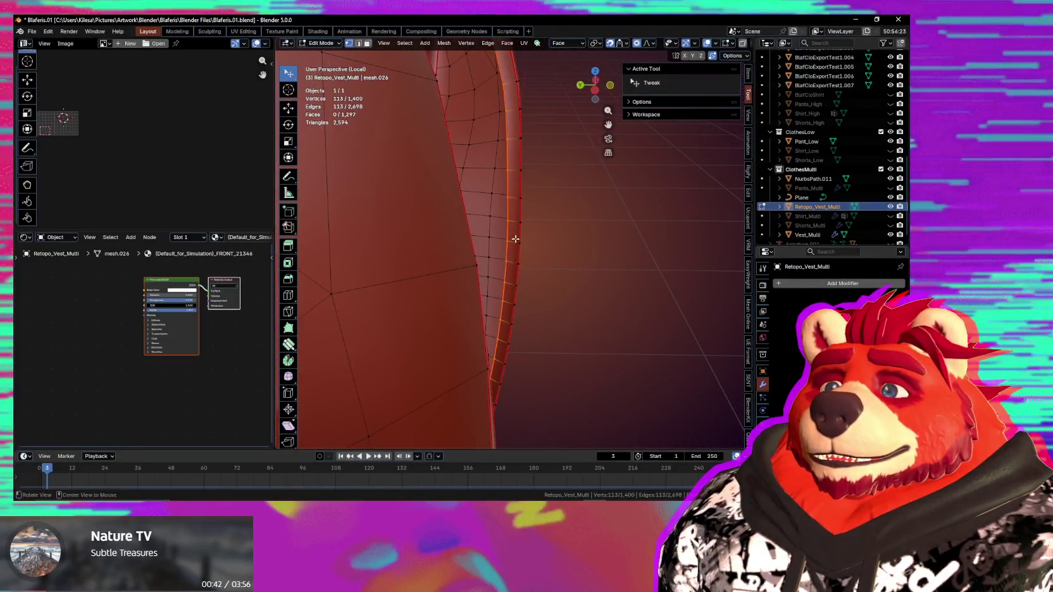
mouse_move(505, 276)
middle_mouse_down()
mouse_move(560, 380)
mouse_move(542, 284)
middle_mouse_up()
Step: Nudge a single rim vertex, then shrink it inward along its normals
left_click(499, 295)
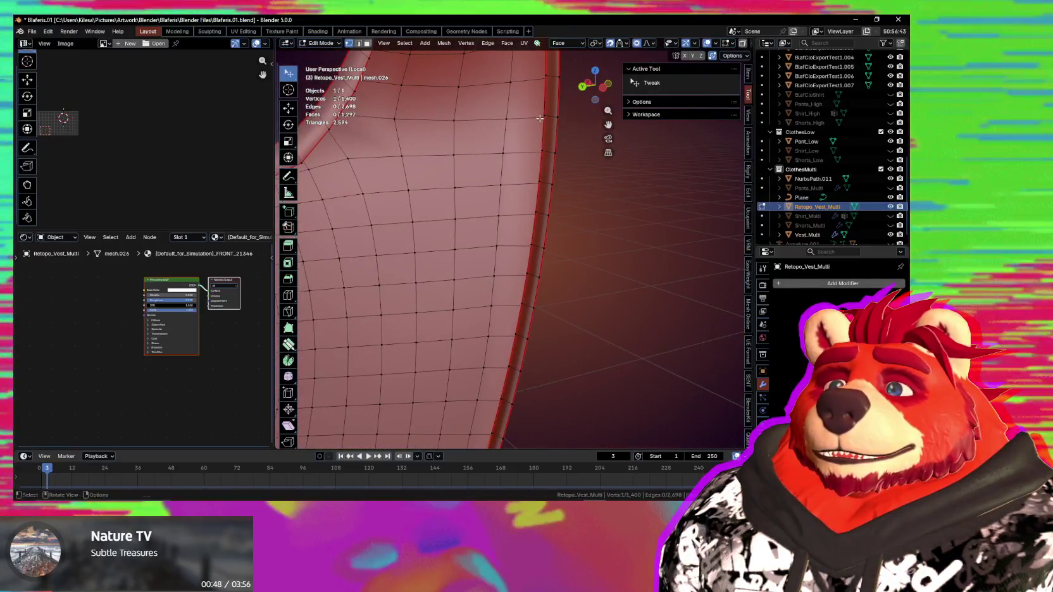
middle_click_drag(551, 162, 563, 173)
key("g")
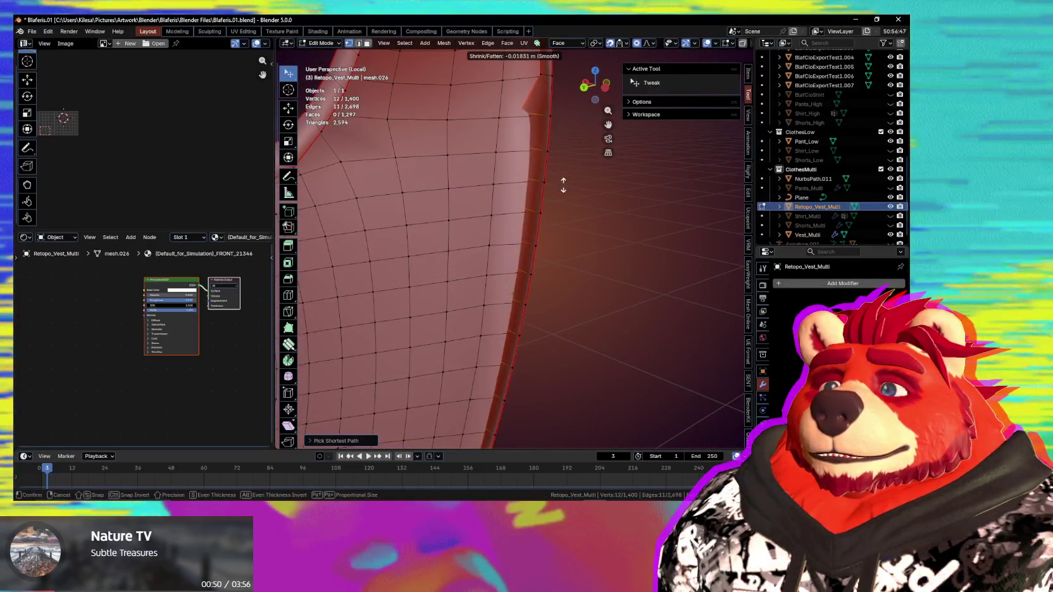
left_click(557, 219)
mouse_move(557, 218)
middle_mouse_down()
mouse_move(515, 286)
mouse_move(533, 217)
mouse_move(513, 359)
mouse_move(449, 243)
mouse_move(538, 207)
mouse_move(477, 207)
mouse_move(510, 296)
mouse_move(498, 181)
mouse_move(485, 169)
mouse_move(462, 177)
mouse_move(521, 209)
mouse_move(450, 223)
middle_mouse_up()
key("alt+s")
left_click(523, 218)
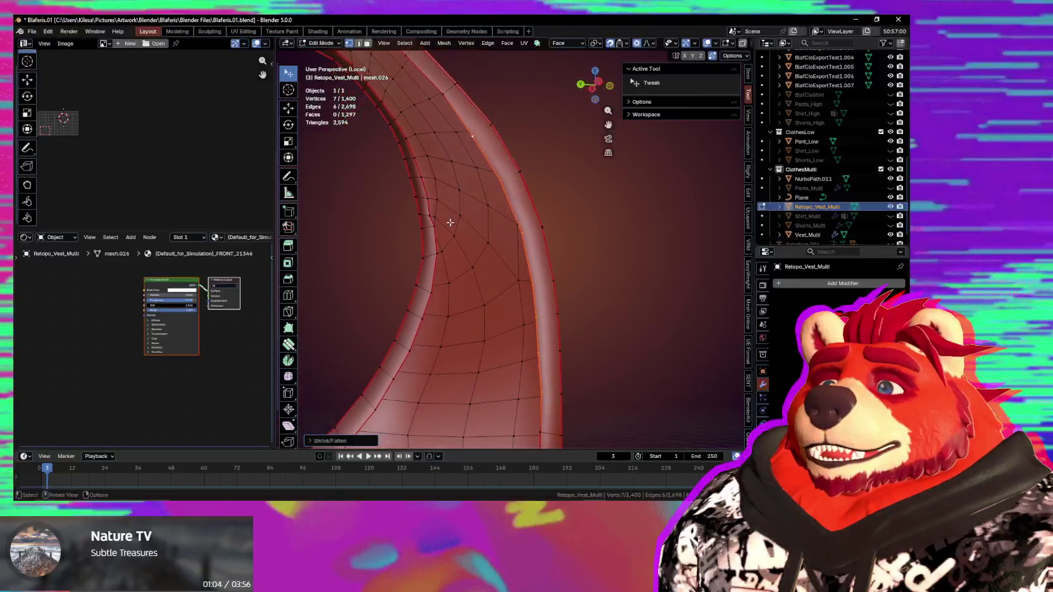
Step: Confirm the earlier rim move, then pick another single rim vertex and slide it along the surface
mouse_move(538, 257)
middle_mouse_down()
mouse_move(572, 282)
mouse_move(559, 279)
middle_mouse_up()
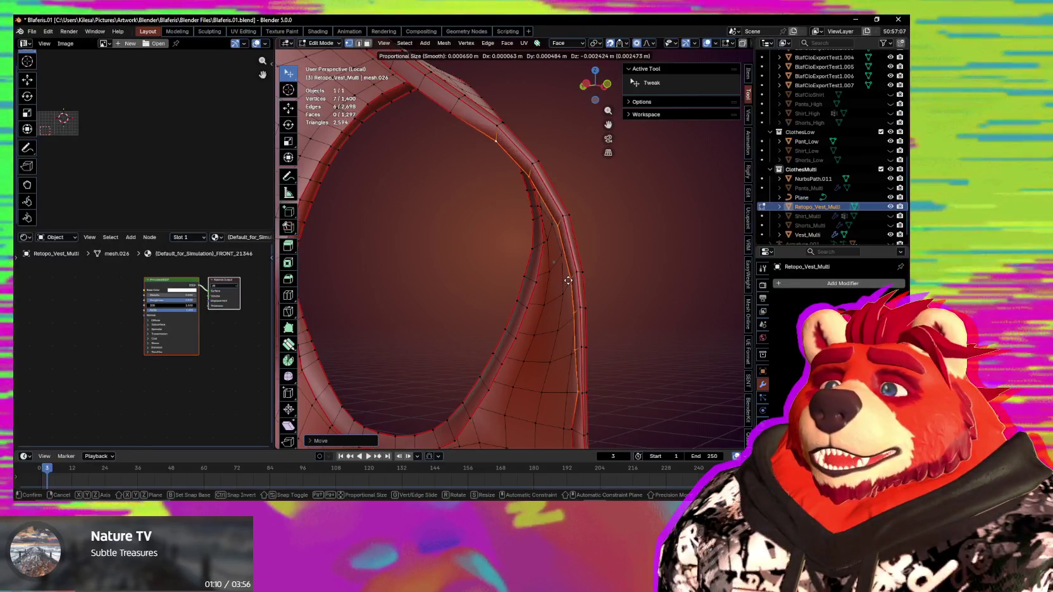
left_click(573, 281)
middle_click_drag(574, 280, 590, 302)
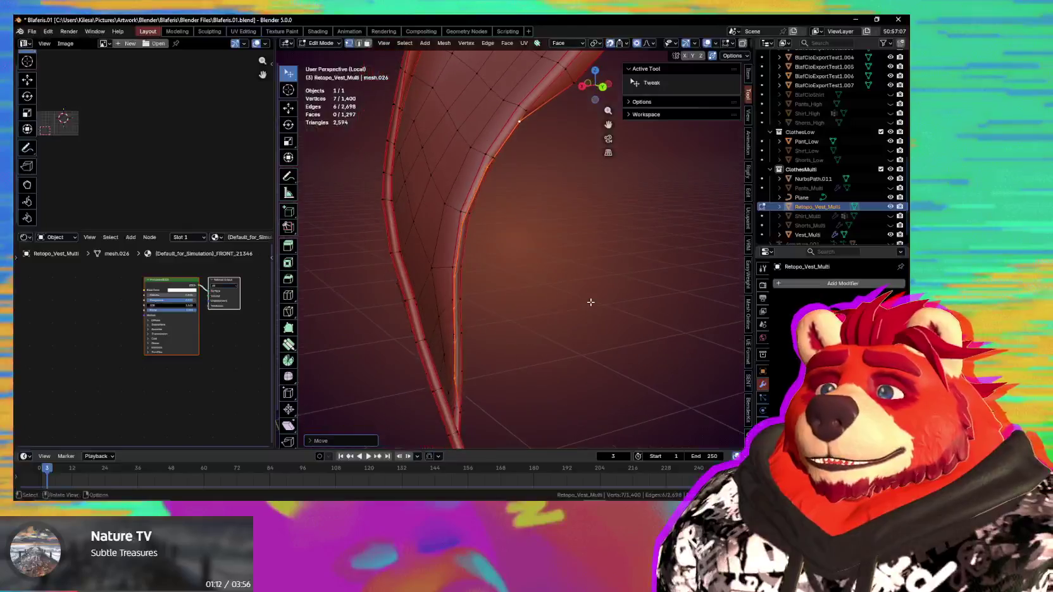
left_click(462, 228)
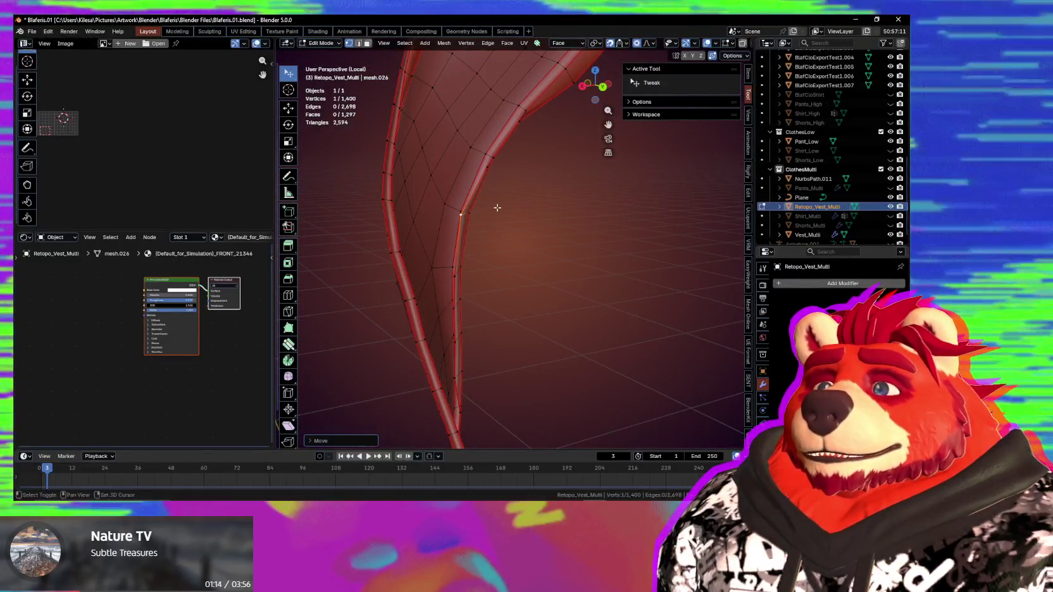
scroll(506, 253, "up", 2)
key("g")
key("z")
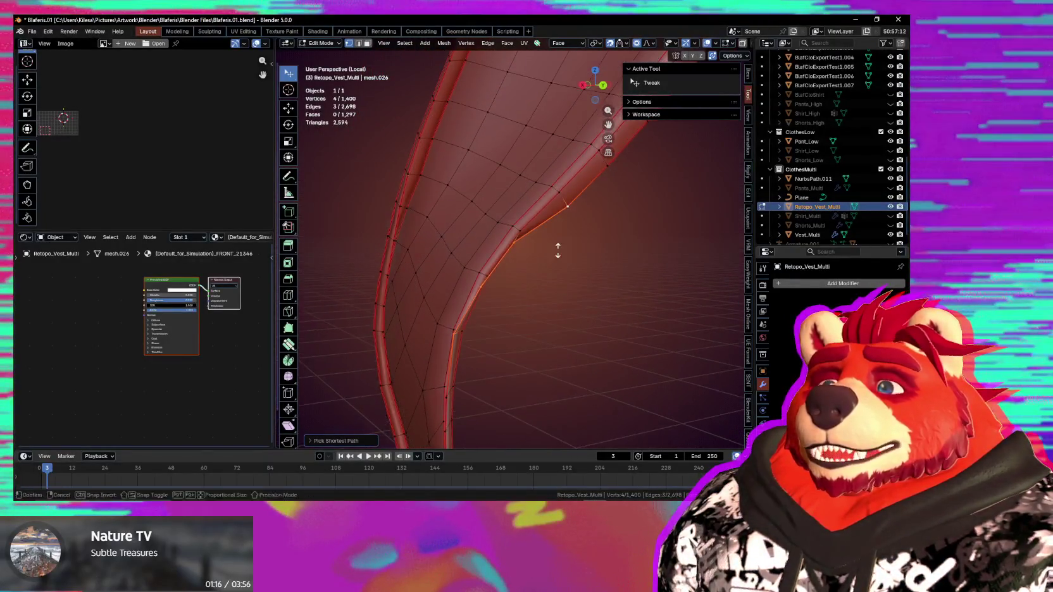
middle_click_drag(560, 255, 495, 239)
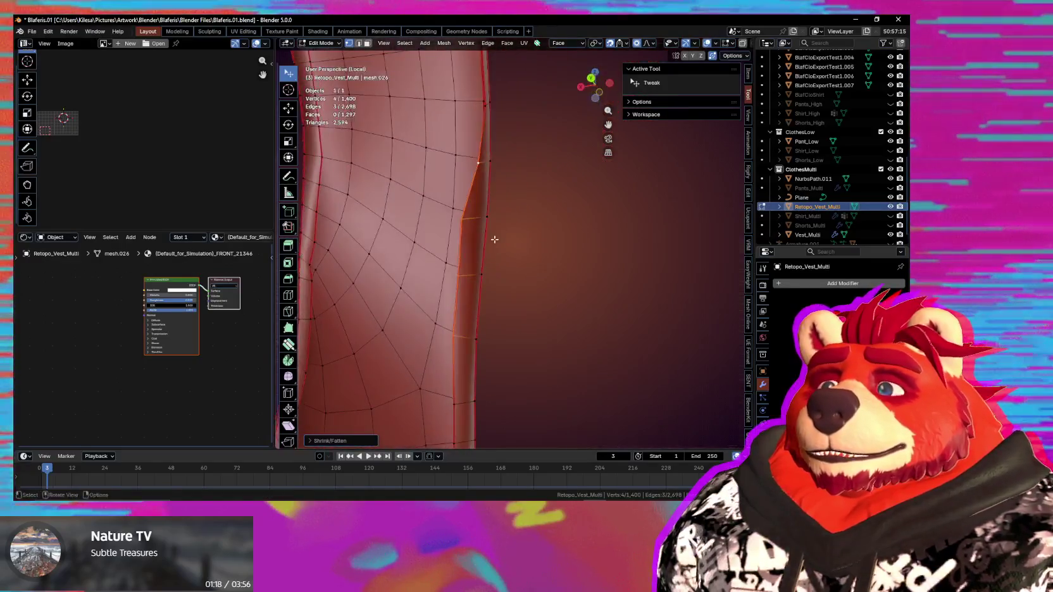
middle_click_drag(459, 317, 506, 289)
middle_click_drag(529, 201, 547, 214)
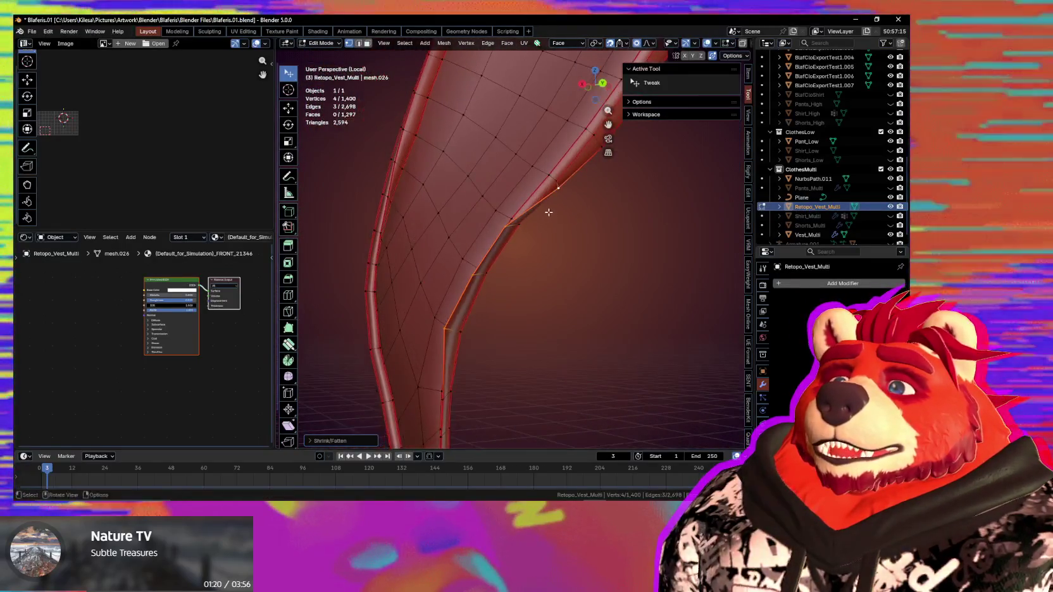
Step: Select and move another kinked armhole-rim vertex, then pick the next one along the band
left_click(562, 191)
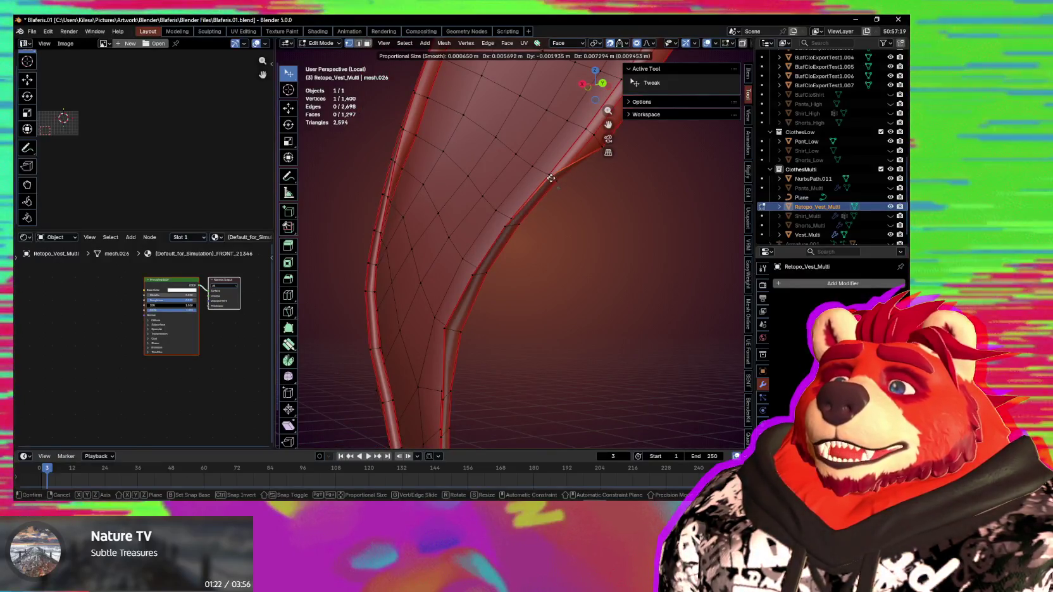
middle_click_drag(560, 183, 493, 300)
mouse_move(534, 266)
middle_mouse_down()
mouse_move(577, 243)
mouse_move(589, 196)
middle_mouse_up()
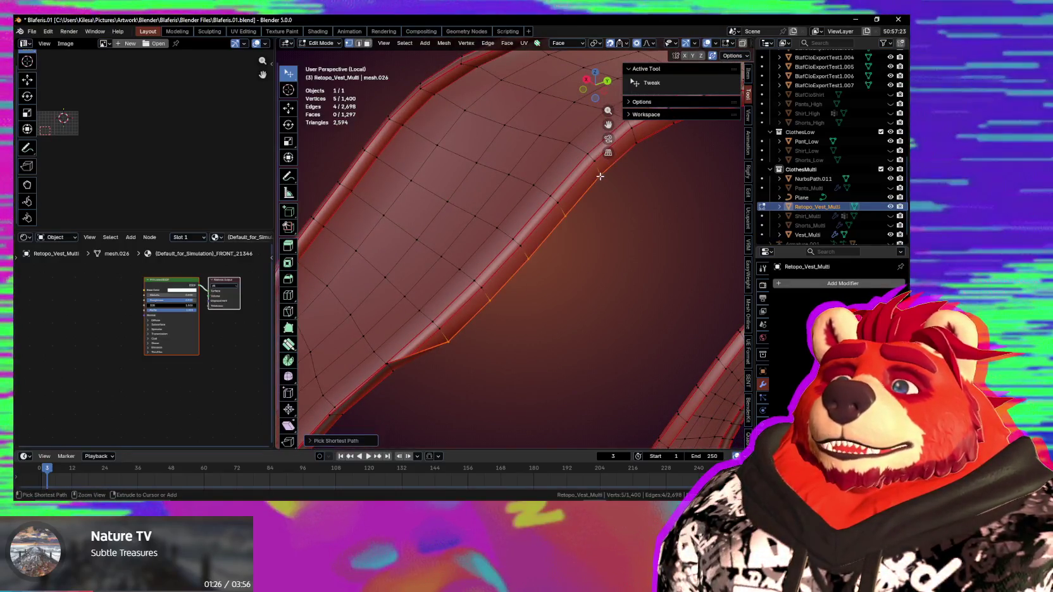
left_click(598, 265)
mouse_move(550, 282)
middle_mouse_down()
mouse_move(491, 300)
mouse_move(541, 186)
mouse_move(527, 242)
mouse_move(569, 219)
mouse_move(560, 209)
mouse_move(567, 240)
mouse_move(514, 253)
middle_mouse_up()
key("g")
left_click(526, 243)
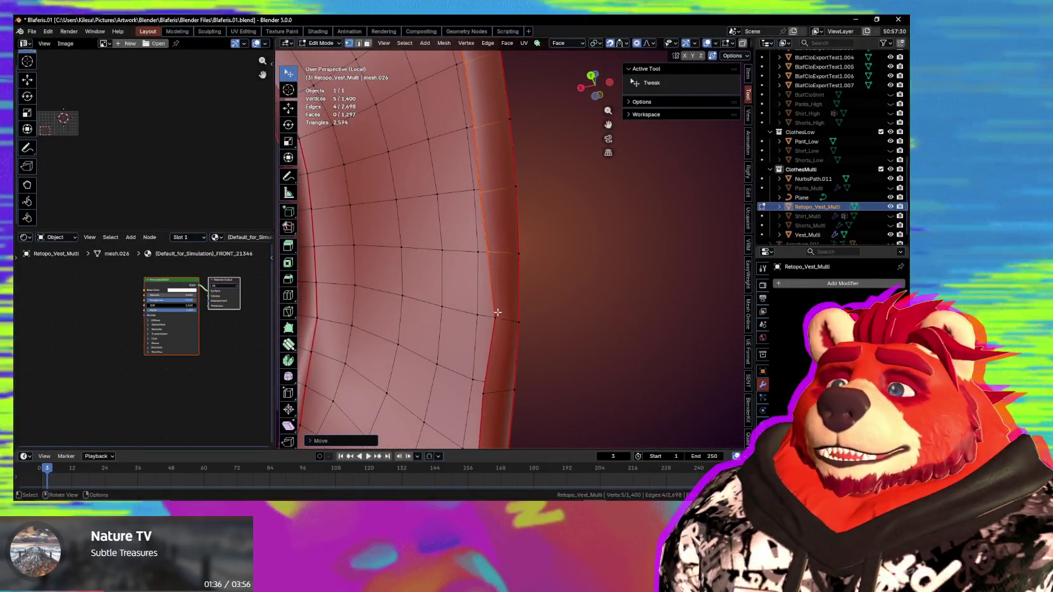
left_click(495, 319)
mouse_move(495, 319)
middle_mouse_down()
mouse_move(504, 254)
mouse_move(500, 352)
mouse_move(577, 378)
mouse_move(500, 332)
middle_mouse_up()
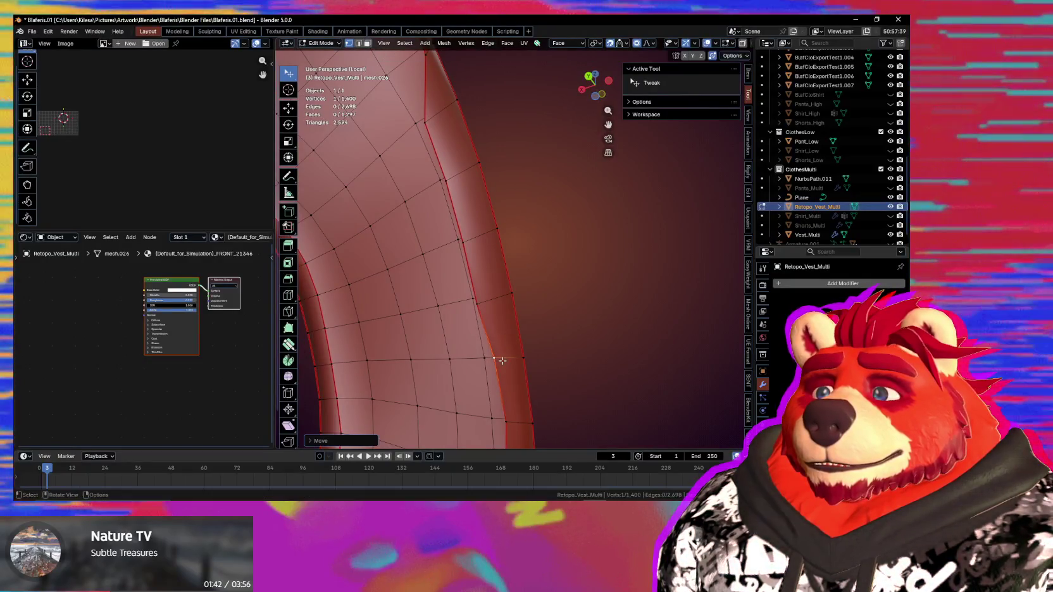
Step: Reposition further rim vertices with G until the armhole band runs straighter
left_click(460, 237)
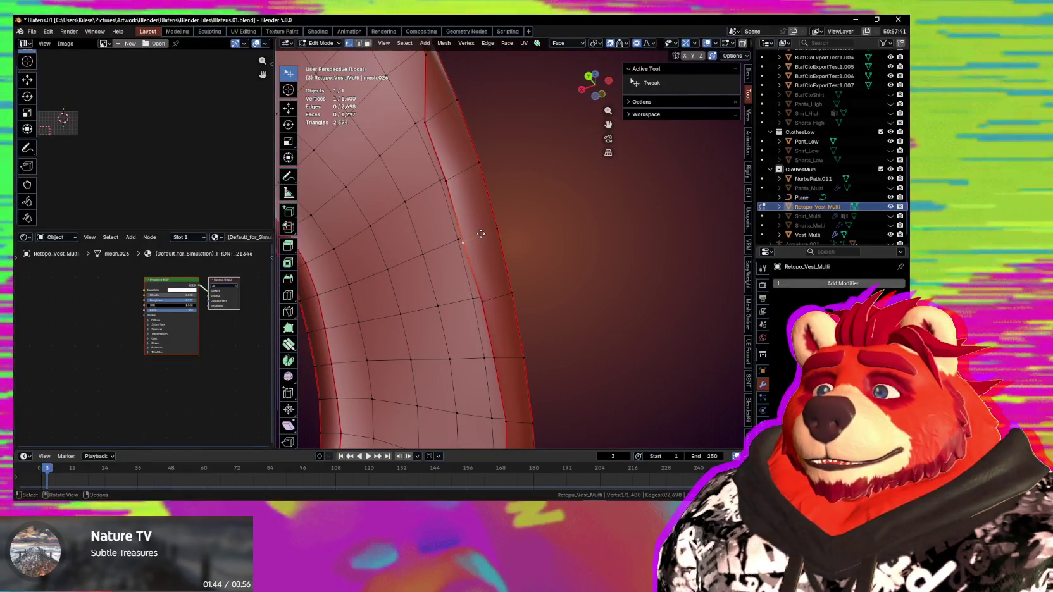
key("g")
mouse_move(521, 266)
middle_mouse_down()
mouse_move(606, 299)
mouse_move(554, 271)
middle_mouse_up()
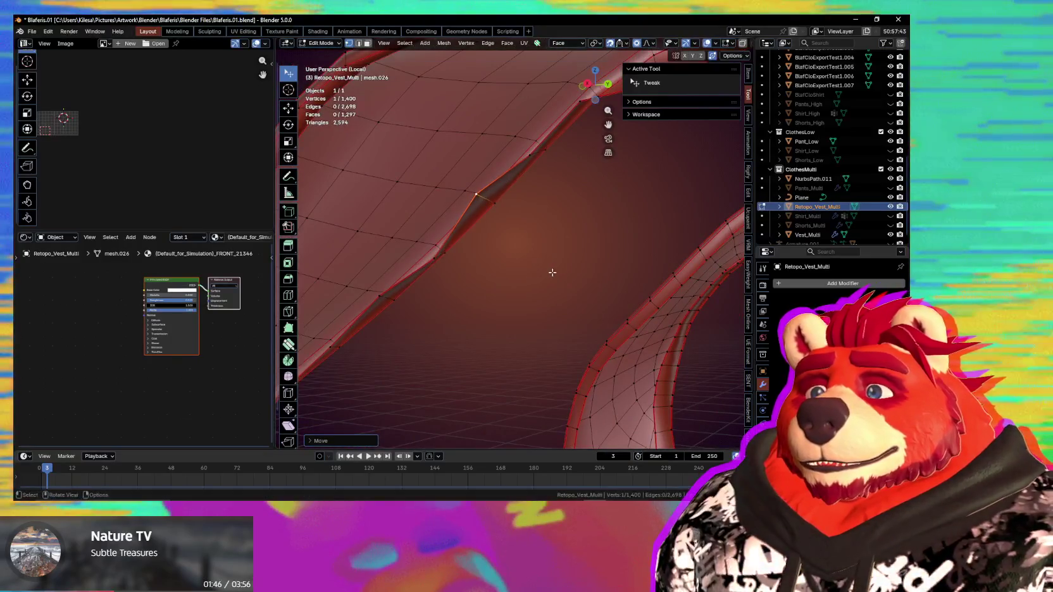
key("g")
mouse_move(447, 265)
middle_mouse_down()
mouse_move(481, 252)
mouse_move(447, 234)
mouse_move(479, 281)
middle_mouse_up()
left_click(444, 234)
key("g")
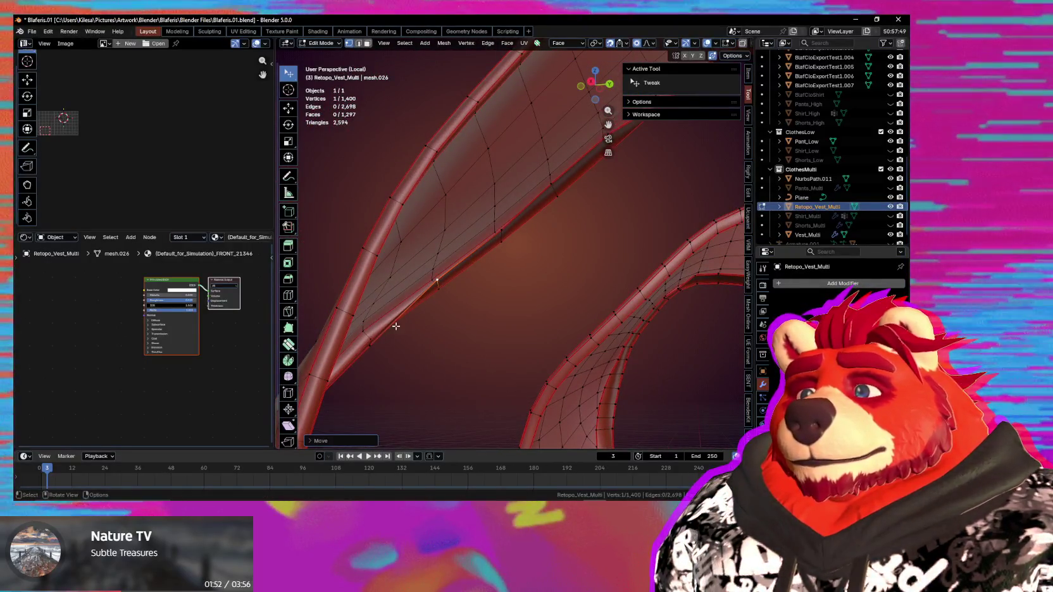
mouse_move(496, 266)
middle_mouse_down()
mouse_move(362, 383)
mouse_move(482, 301)
mouse_move(528, 226)
middle_mouse_up()
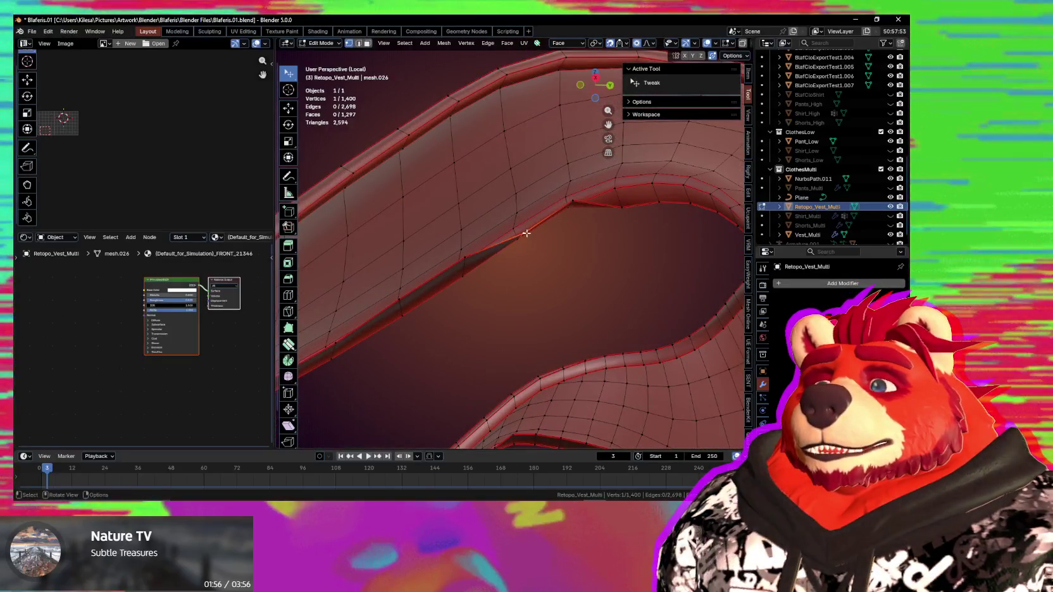
mouse_move(691, 413)
middle_mouse_down()
mouse_move(611, 322)
mouse_move(545, 348)
mouse_move(530, 261)
mouse_move(599, 332)
mouse_move(560, 281)
middle_mouse_up()
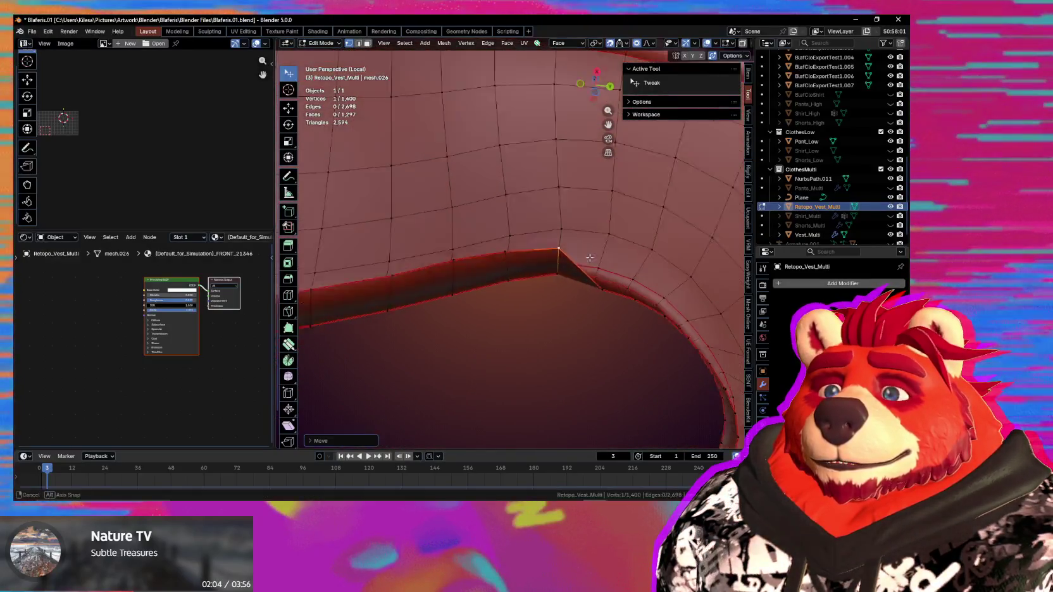
Step: Pull a rim vertex with smooth proportional falloff so its neighbours follow, evening the armhole band
left_click(637, 306)
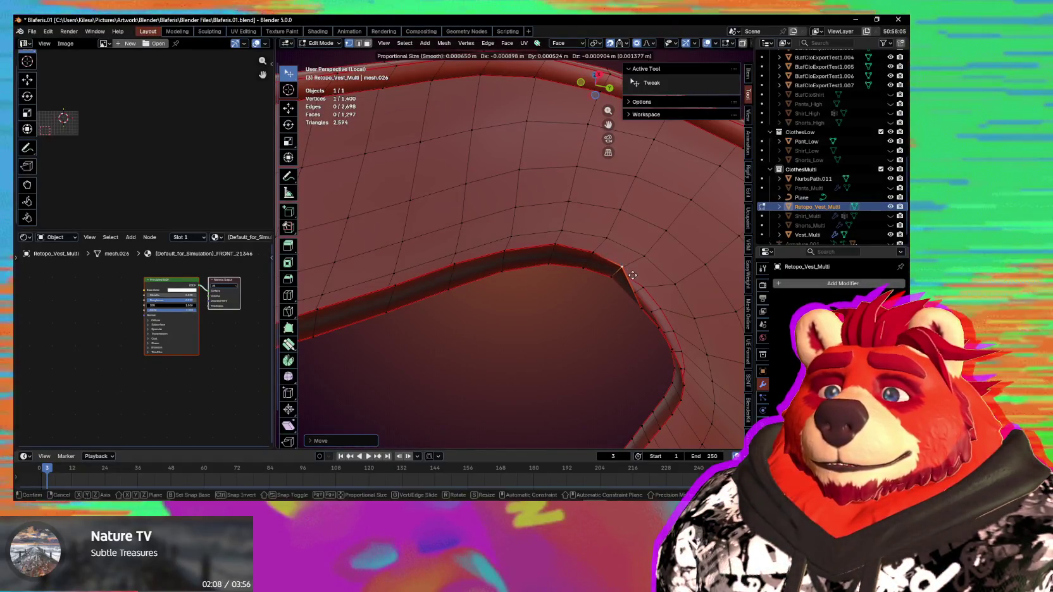
mouse_move(642, 306)
middle_mouse_down()
mouse_move(595, 314)
mouse_move(586, 349)
middle_mouse_up()
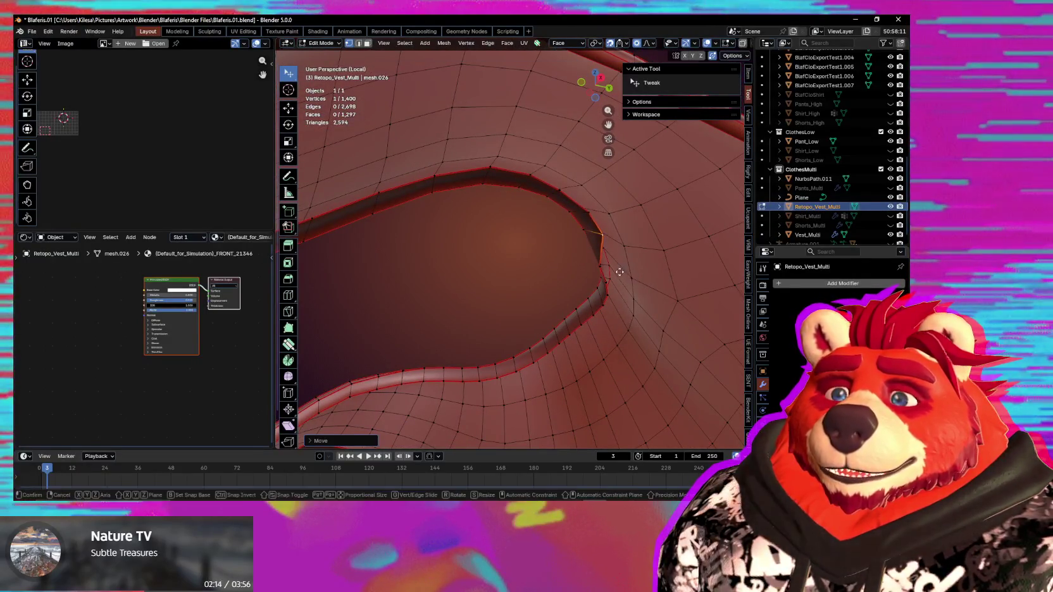
mouse_move(615, 277)
middle_mouse_down()
mouse_move(602, 279)
mouse_move(602, 301)
mouse_move(548, 233)
mouse_move(538, 256)
middle_mouse_up()
left_click_drag(538, 256, 530, 260)
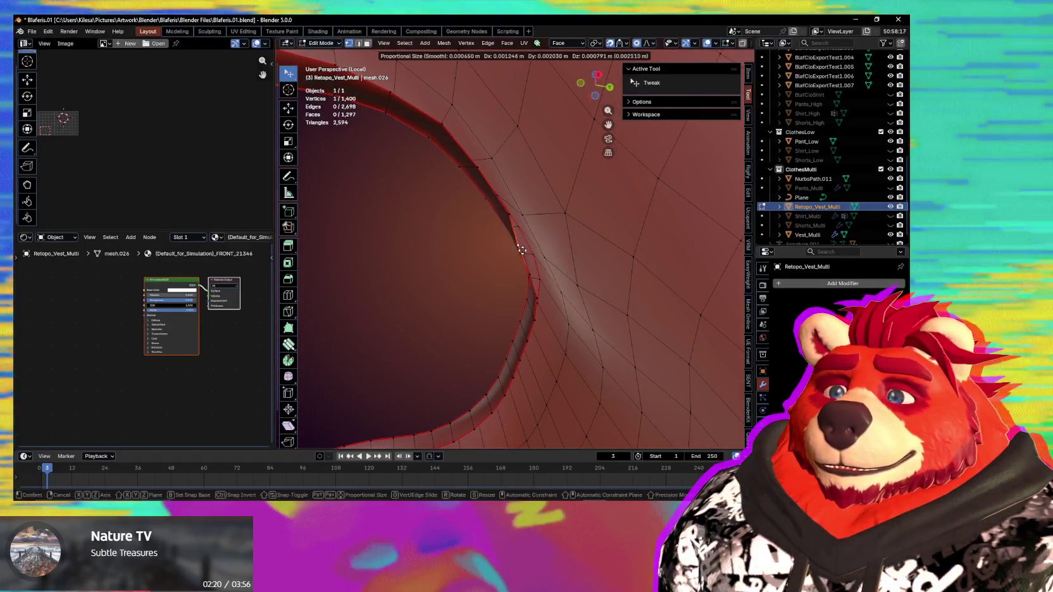
left_click_drag(522, 250, 546, 276)
mouse_move(546, 276)
middle_mouse_down()
mouse_move(529, 299)
mouse_move(584, 312)
middle_mouse_up()
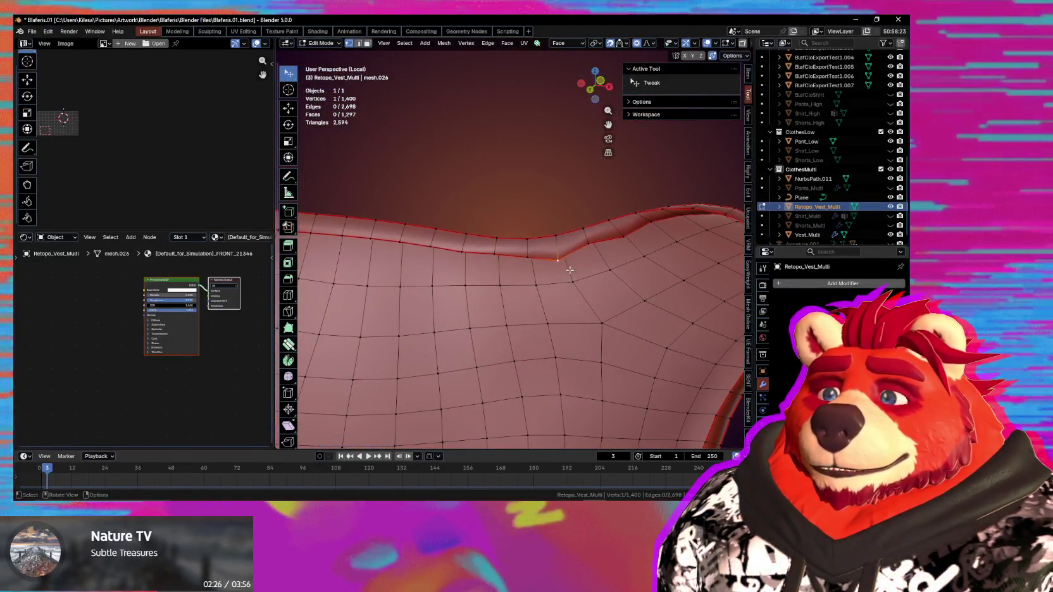
middle_click_drag(570, 271, 585, 278)
left_click_drag(586, 277, 604, 283)
middle_click_drag(604, 281, 601, 253)
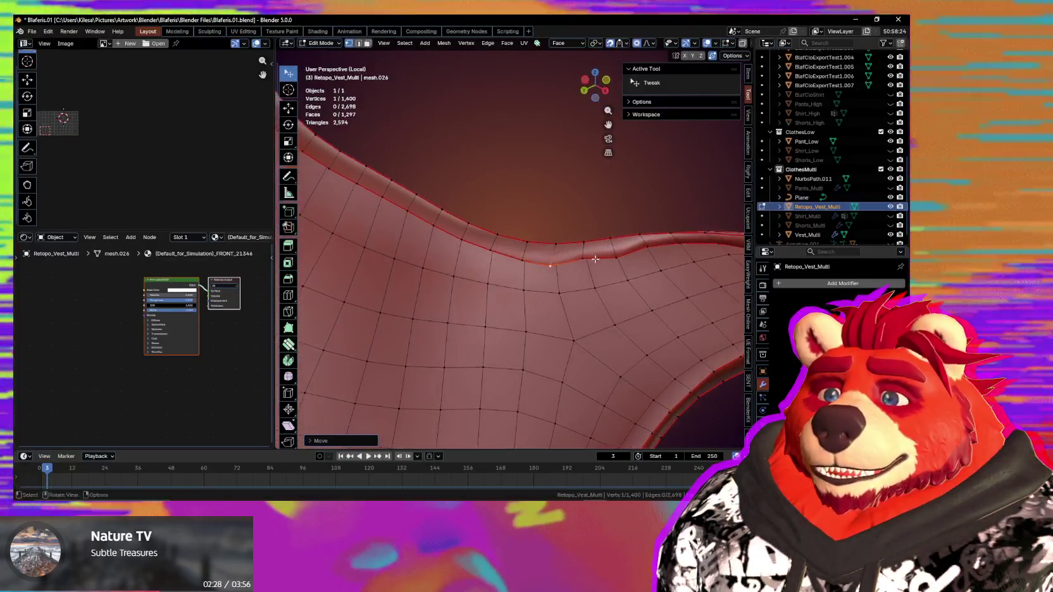
left_click_drag(601, 253, 588, 271)
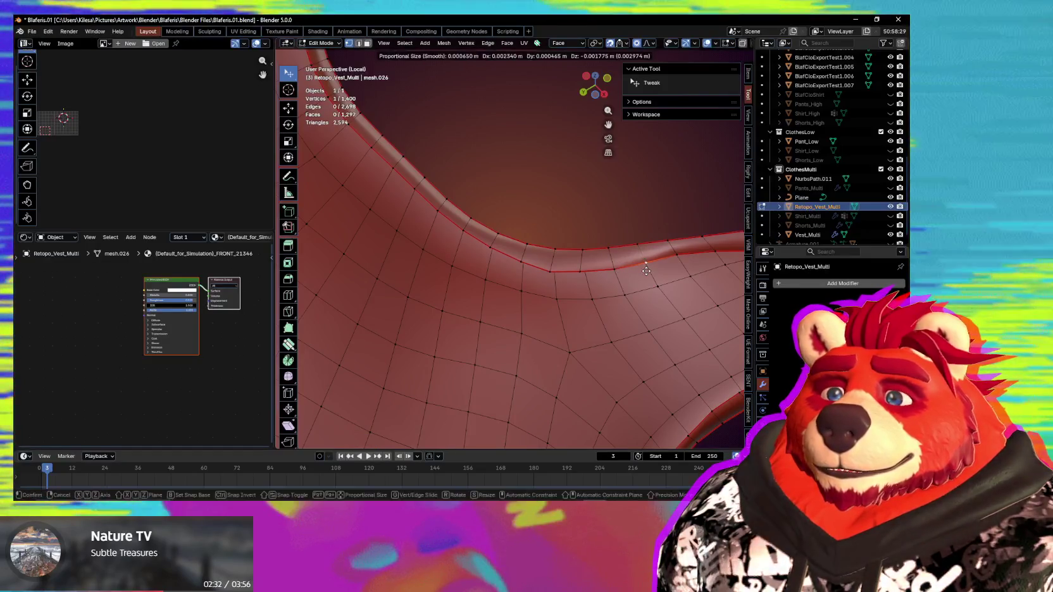
mouse_move(639, 262)
middle_mouse_down()
mouse_move(551, 273)
mouse_move(597, 362)
mouse_move(549, 350)
mouse_move(616, 306)
mouse_move(606, 284)
mouse_move(504, 269)
mouse_move(594, 250)
mouse_move(588, 218)
mouse_move(532, 266)
mouse_move(557, 308)
mouse_move(468, 177)
mouse_move(472, 239)
mouse_move(488, 218)
mouse_move(522, 300)
mouse_move(541, 295)
middle_mouse_up()
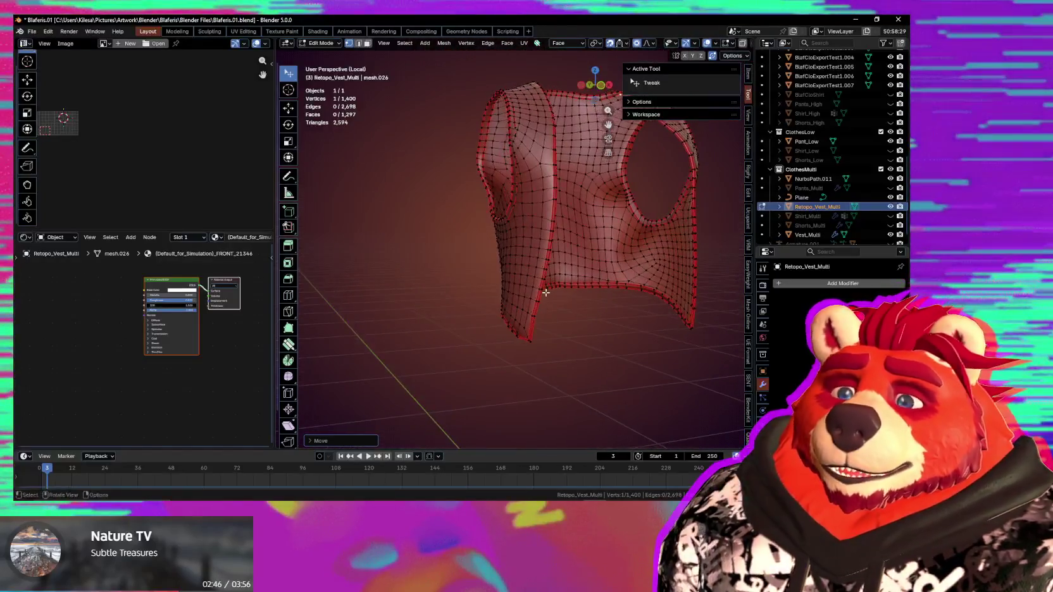
Step: Exit local view, hide Vest_Multi in the Outliner, and return to Object Mode
key("KP_Divide")
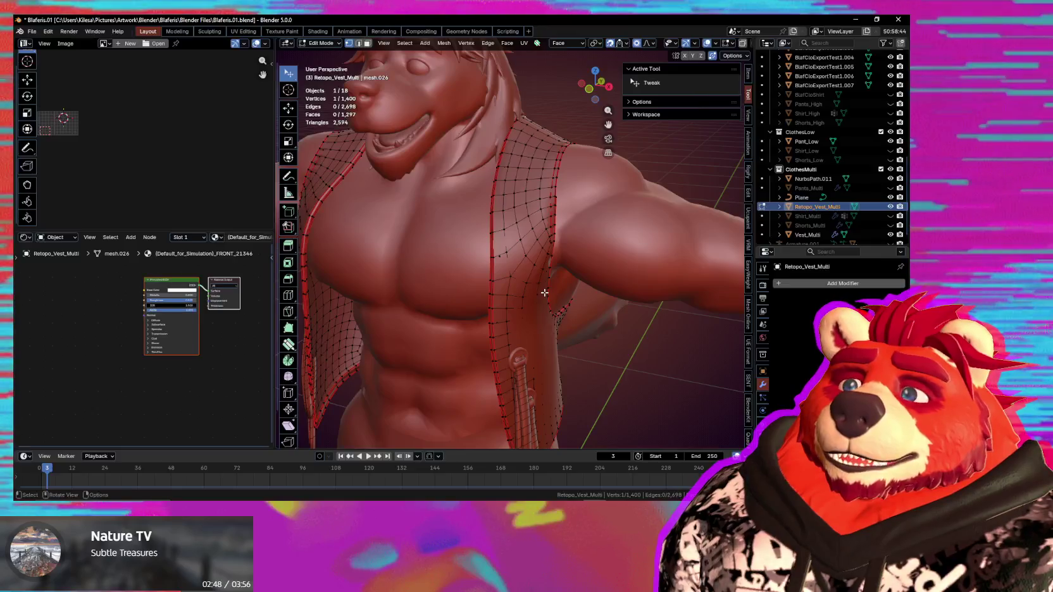
mouse_move(524, 273)
middle_mouse_down()
mouse_move(514, 251)
mouse_move(568, 246)
mouse_move(555, 279)
mouse_move(682, 278)
mouse_move(713, 264)
mouse_move(606, 277)
middle_mouse_up()
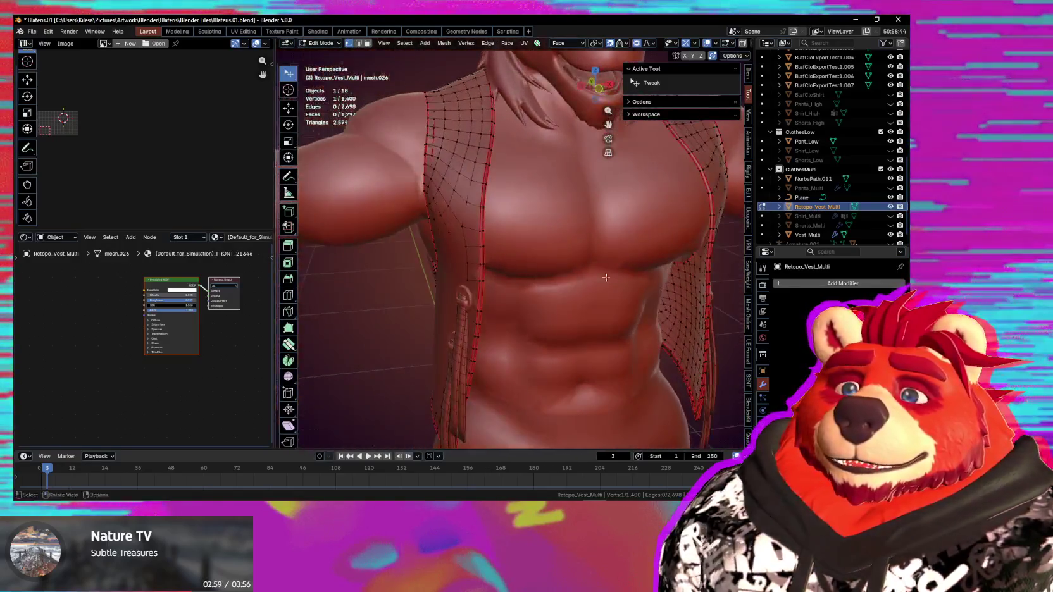
left_click(890, 235)
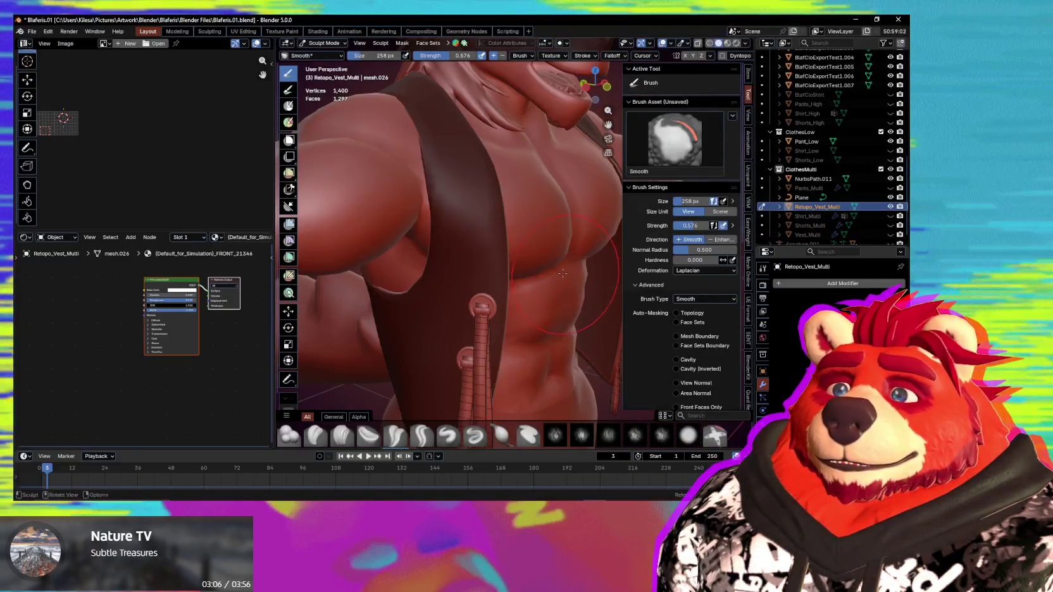
key("Tab")
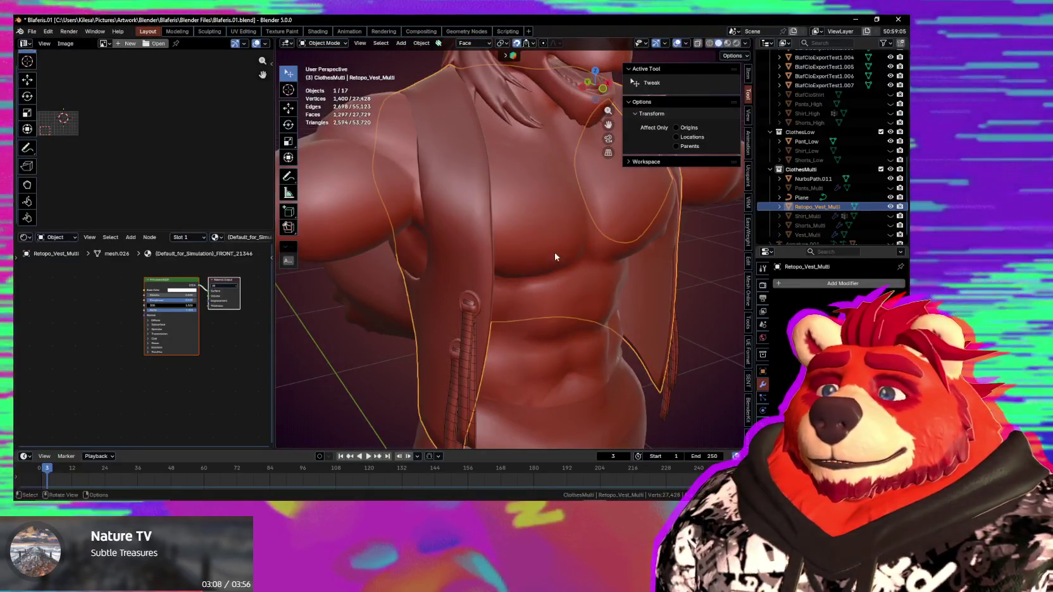
middle_click_drag(638, 266, 588, 291)
Step: Move the retopo vest into the ClothesLow collection and rename it Vest_Low
key("m")
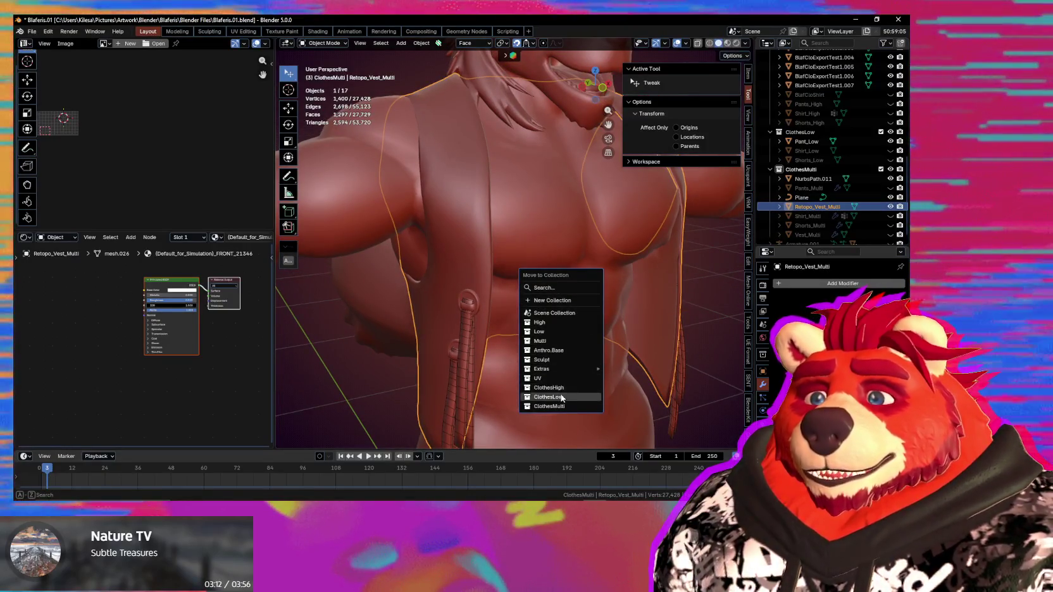
left_click(561, 397)
key("F2")
type("Vest_Low")
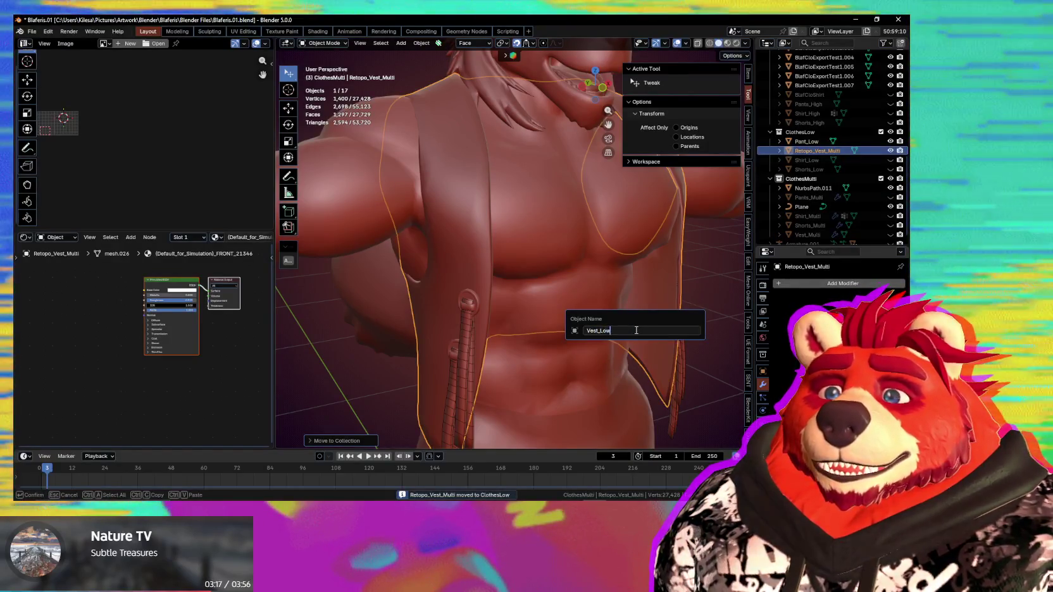
key("Return")
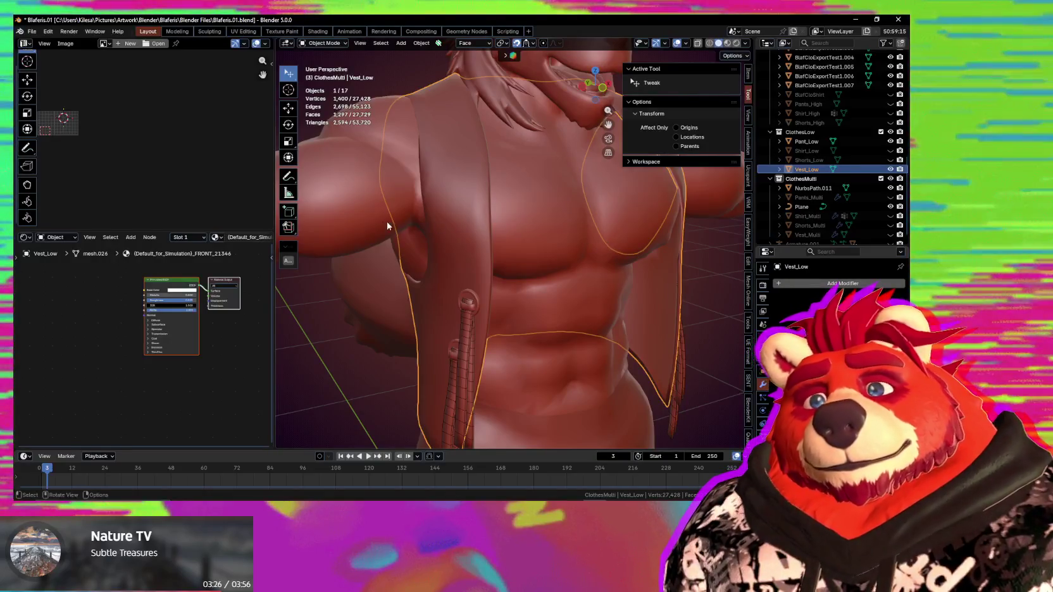
Step: Inspect Vest_Low on the character from several angles, deselect it, and bring up the Add menu
mouse_move(492, 226)
middle_mouse_down()
mouse_move(562, 252)
mouse_move(589, 240)
mouse_move(582, 250)
mouse_move(555, 206)
mouse_move(526, 243)
mouse_move(525, 278)
middle_mouse_up()
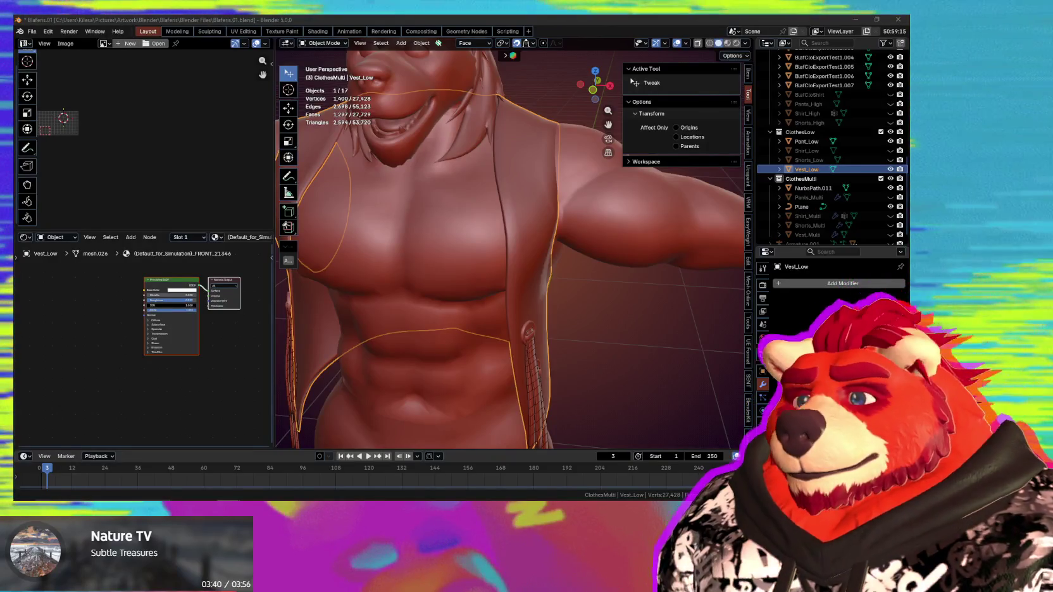
mouse_move(303, 259)
middle_mouse_down()
mouse_move(403, 227)
mouse_move(456, 241)
middle_mouse_up()
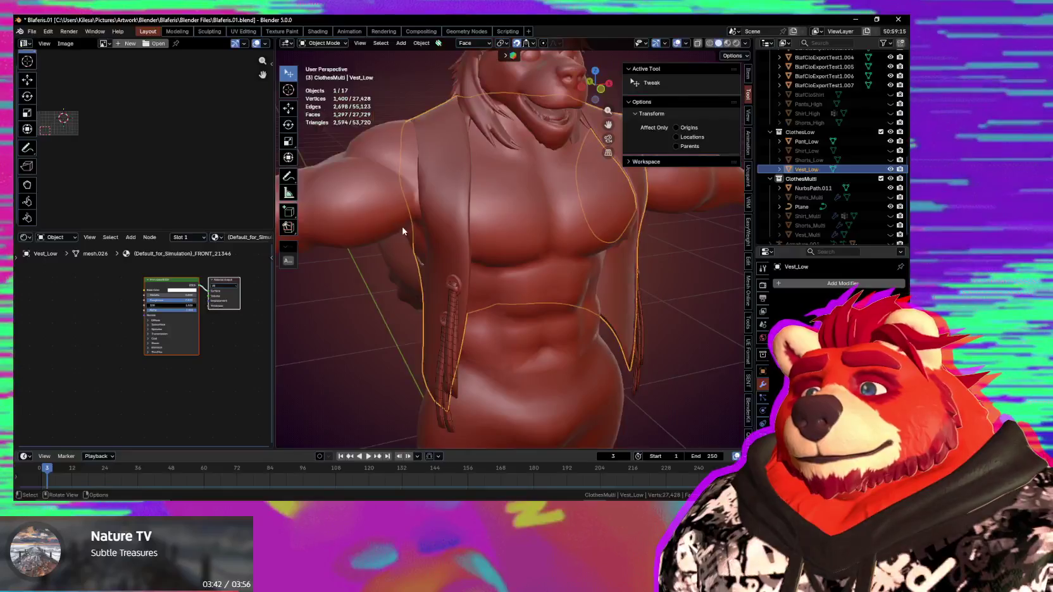
mouse_move(470, 247)
middle_mouse_down()
mouse_move(528, 270)
mouse_move(557, 258)
mouse_move(517, 277)
middle_mouse_up()
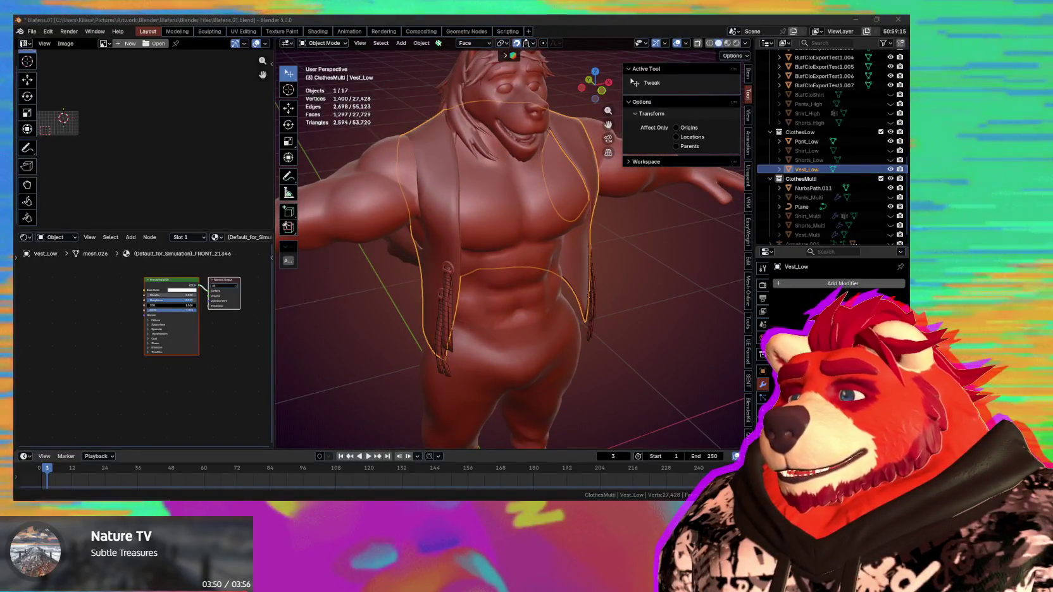
middle_click_drag(550, 286, 587, 294)
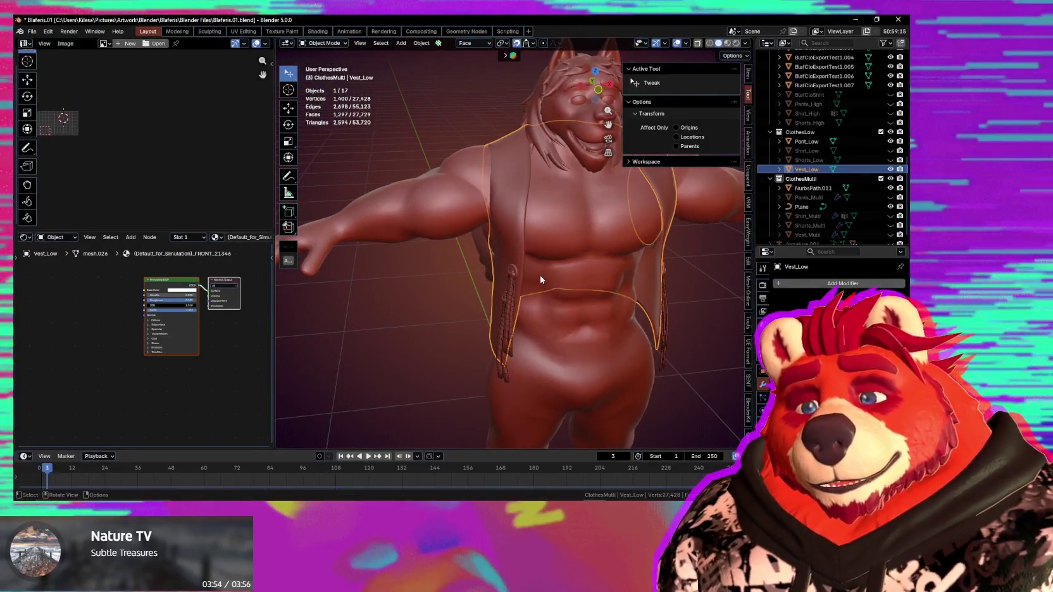
mouse_move(557, 284)
middle_mouse_down()
mouse_move(561, 293)
mouse_move(518, 269)
middle_mouse_up()
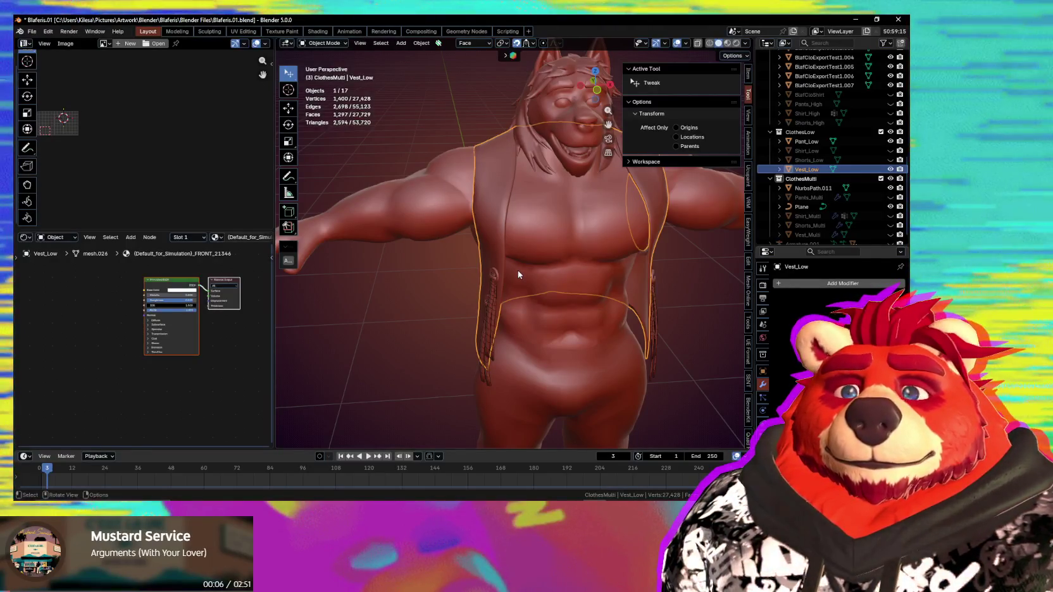
mouse_move(518, 272)
middle_mouse_down()
mouse_move(432, 269)
mouse_move(464, 260)
middle_mouse_up()
left_click(448, 254)
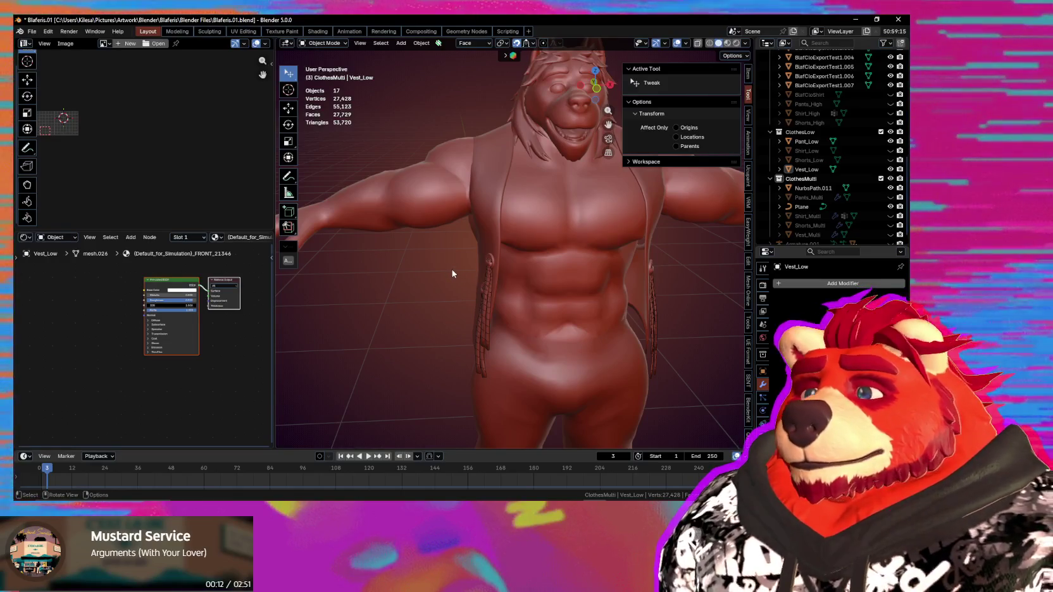
mouse_move(451, 269)
middle_mouse_down()
mouse_move(417, 270)
mouse_move(467, 228)
middle_mouse_up()
scroll(418, 273, "down", 3)
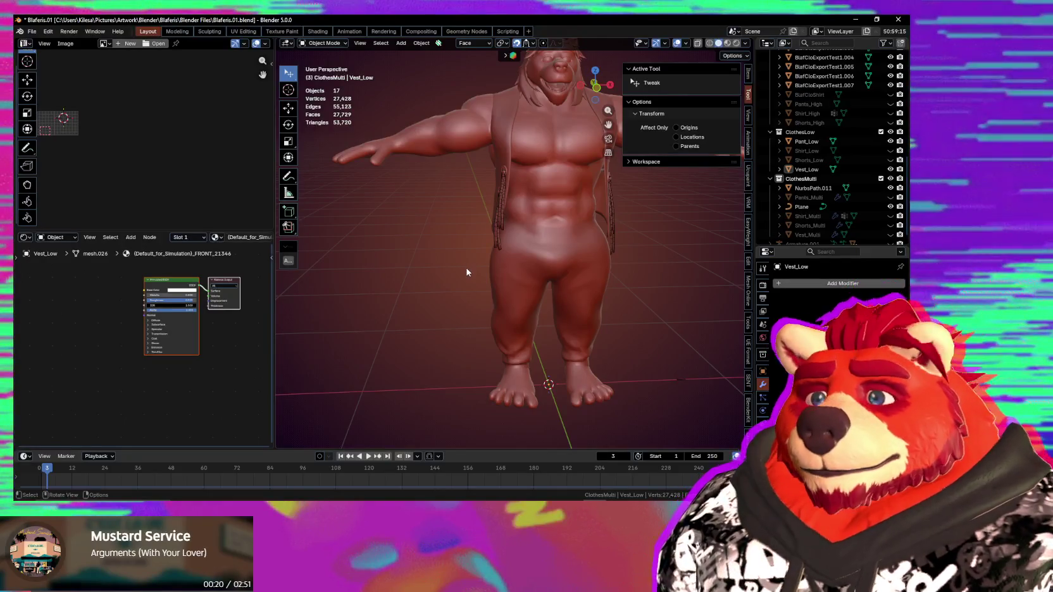
key("shift+a")
mouse_move(433, 293)
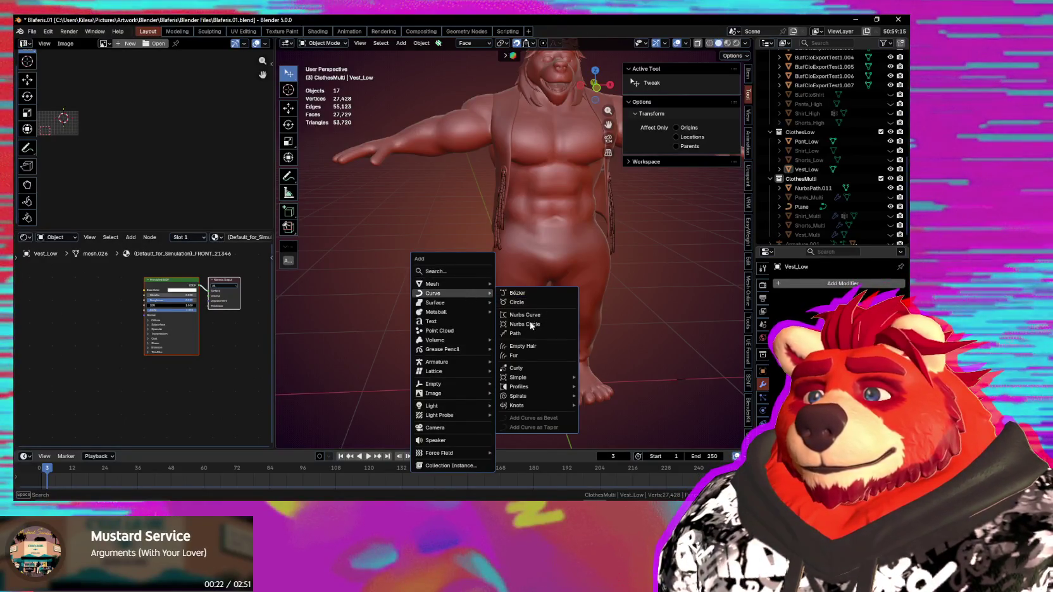
Step: Add a Bézier circle and rotate it 90° about Y in Edit Mode so it stands upright
left_click(533, 303)
scroll(532, 302, "down", 3)
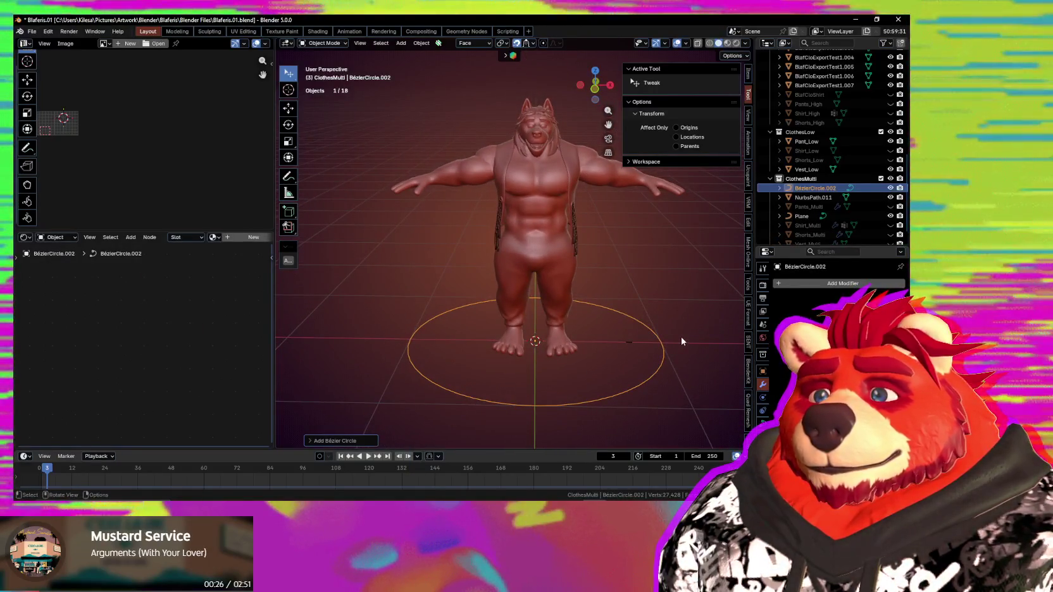
key("Tab")
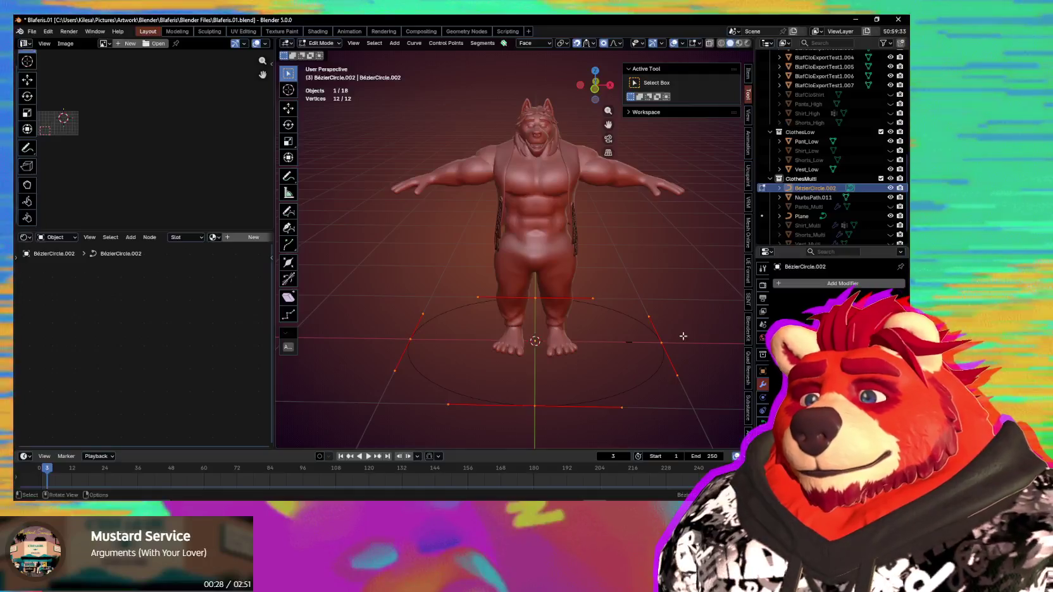
type("ry")
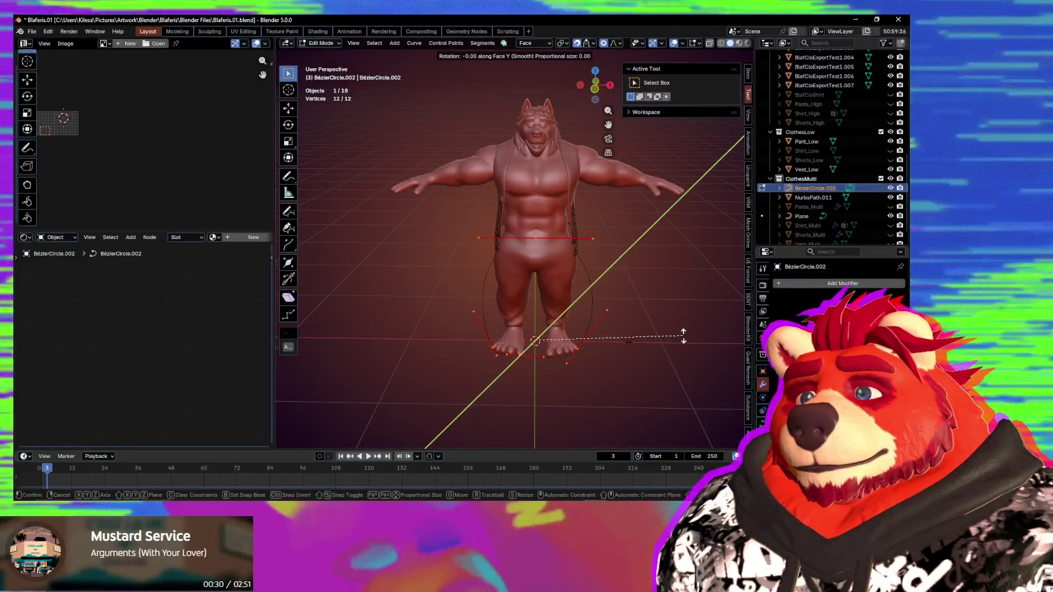
type("90")
key("Return")
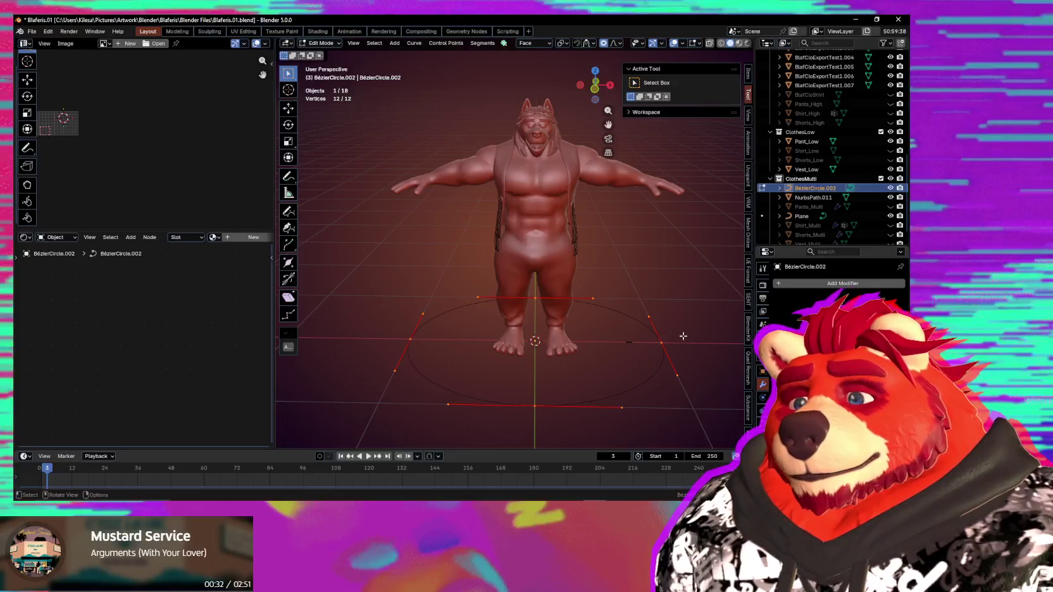
type("ry9")
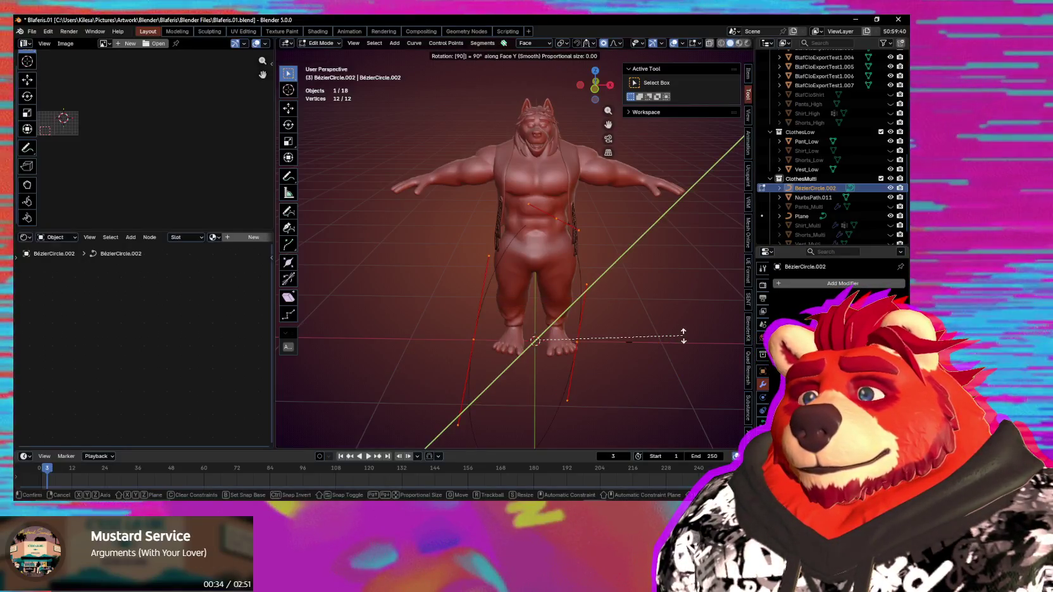
key("Return")
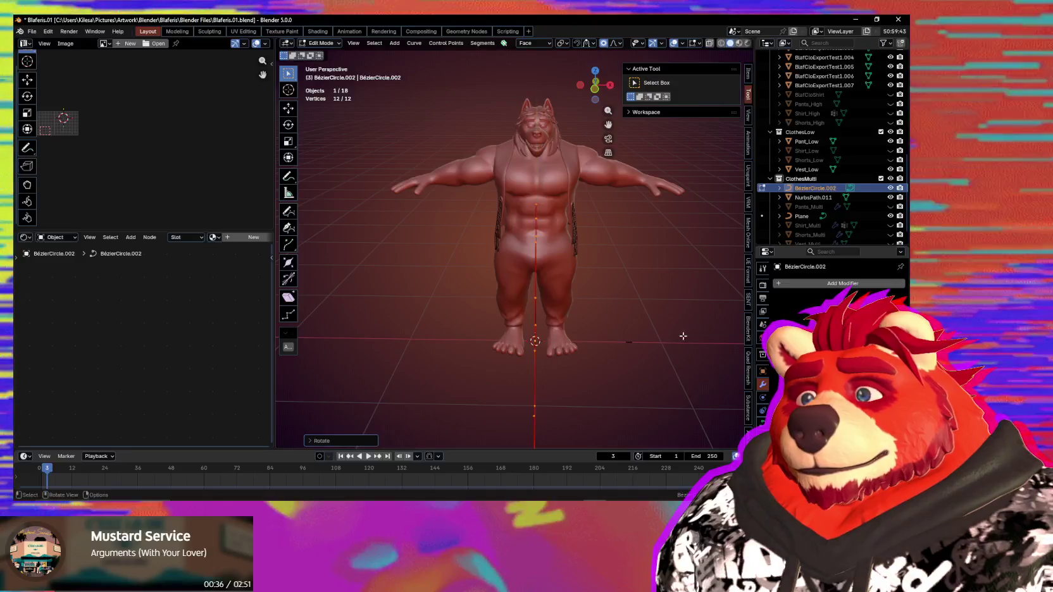
left_click(543, 45)
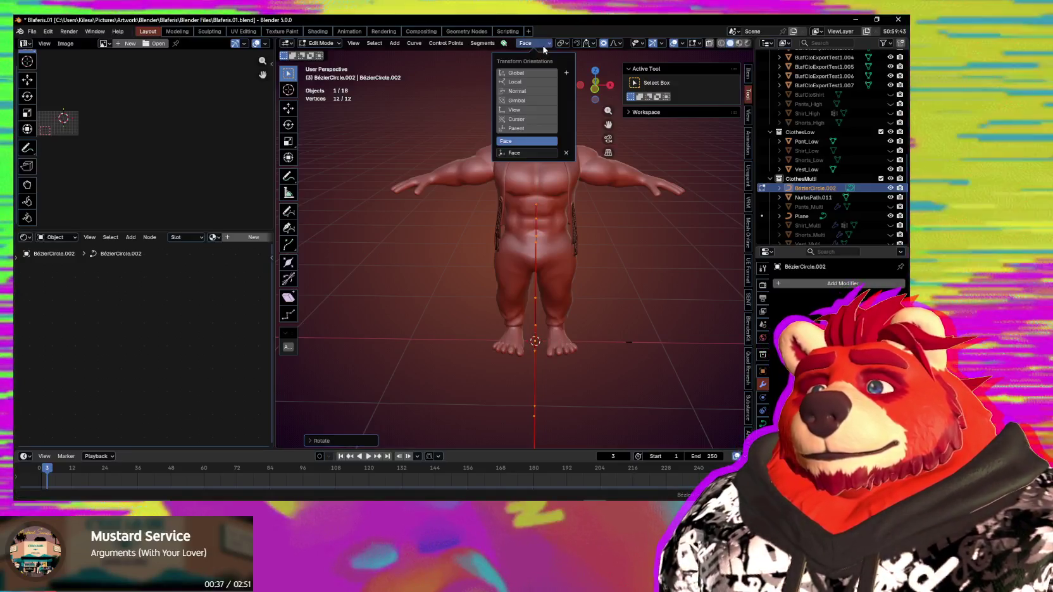
Step: Switch to Global orientation, shrink the circle to 0.3768, then scale it along Y
left_click(516, 72)
mouse_move(481, 203)
middle_mouse_down()
mouse_move(534, 211)
mouse_move(480, 206)
middle_mouse_up()
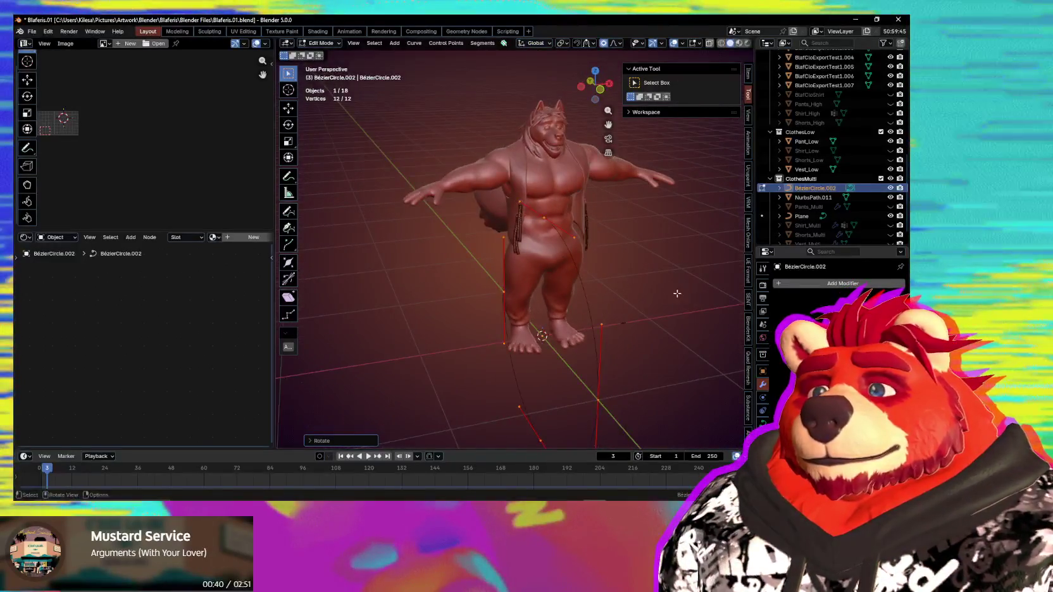
key("s")
key("Return")
key("s")
key("y")
key("Return")
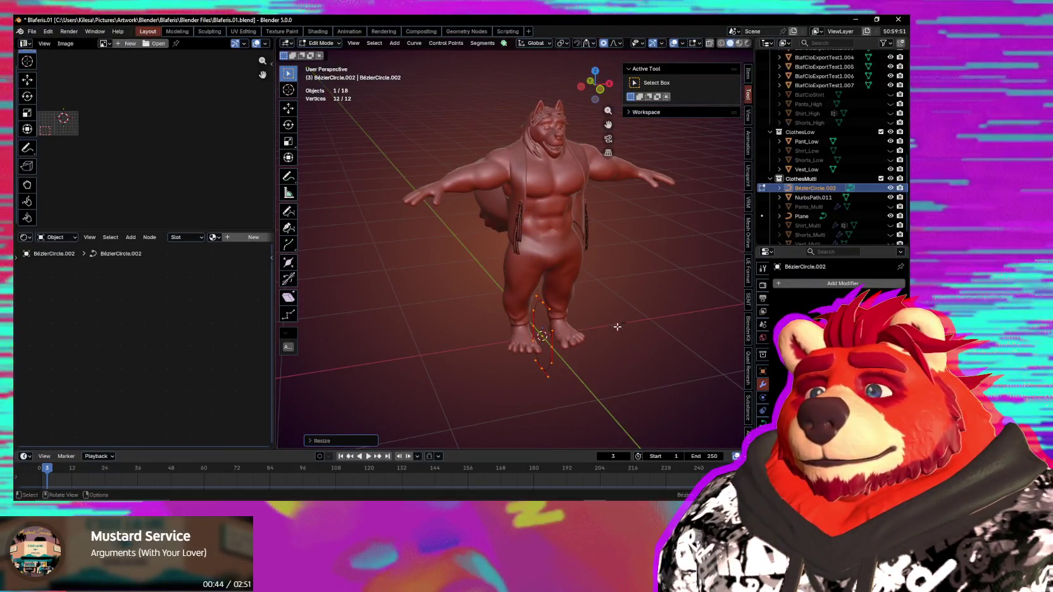
Step: Move the circle up to the shoulder and resize it to loop around the armhole
middle_click_drag(617, 327, 606, 311)
key("g")
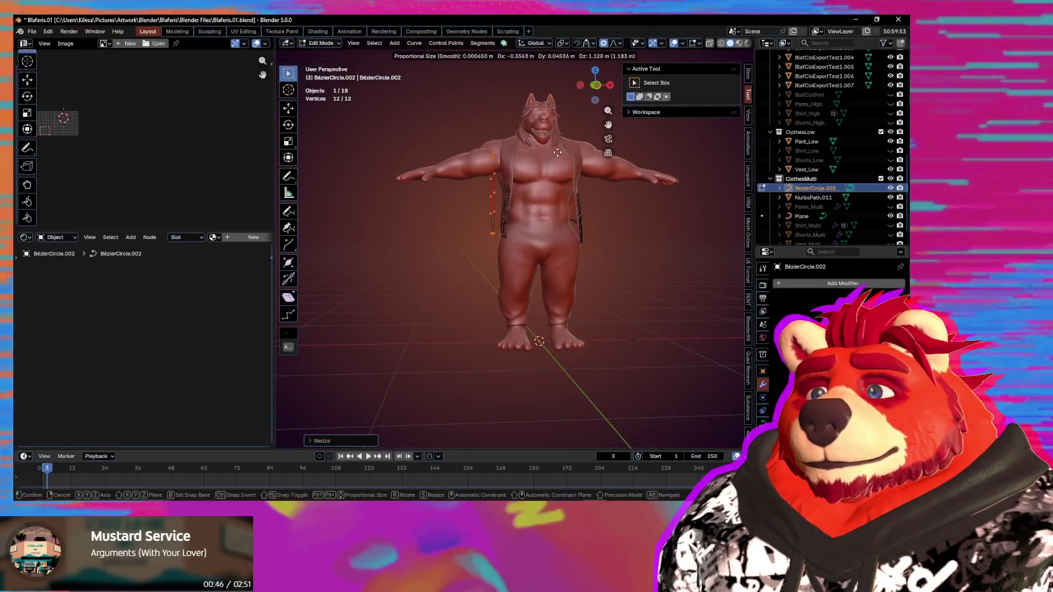
left_click(563, 132)
mouse_move(564, 132)
middle_mouse_down()
mouse_move(631, 215)
mouse_move(567, 300)
mouse_move(551, 286)
mouse_move(635, 305)
mouse_move(542, 319)
mouse_move(646, 326)
middle_mouse_up()
scroll(588, 266, "up", 3)
key("g")
left_click(549, 285)
key("s")
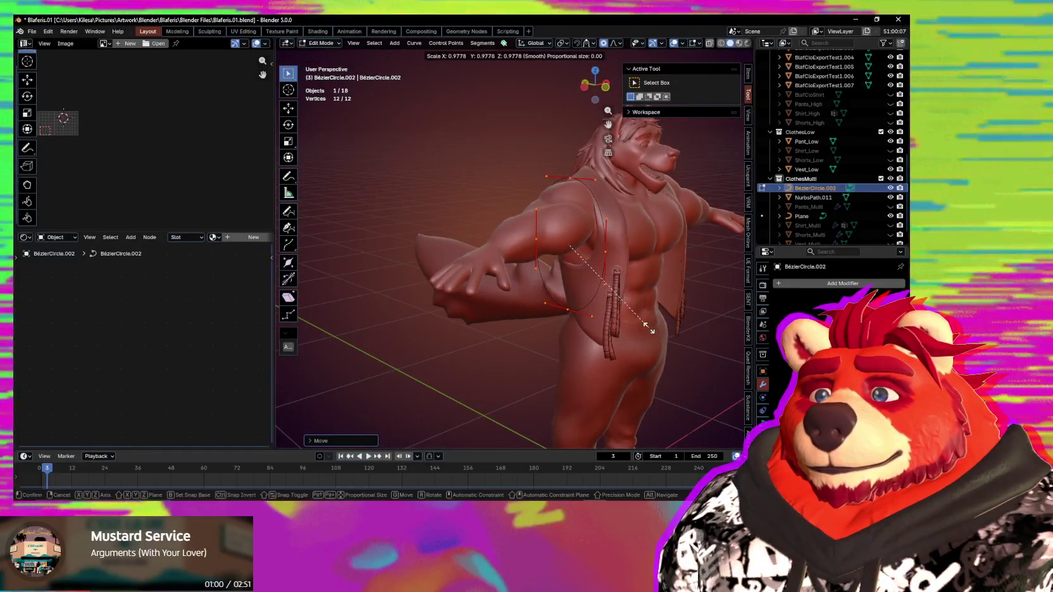
left_click(645, 325)
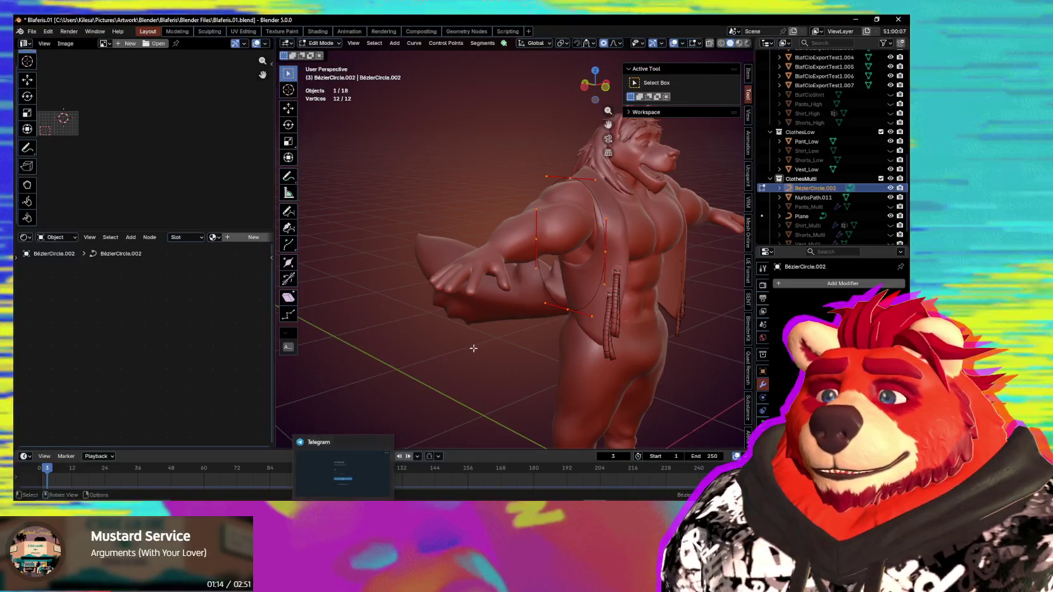
mouse_move(483, 347)
middle_mouse_down()
mouse_move(520, 384)
mouse_move(569, 379)
middle_mouse_up()
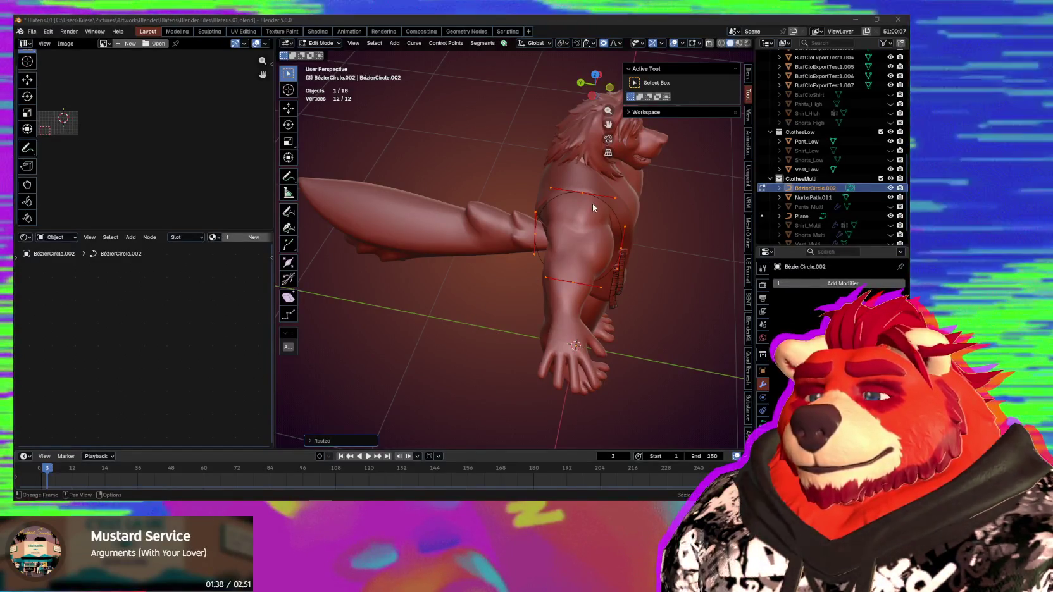
mouse_move(613, 248)
middle_mouse_down()
mouse_move(493, 278)
mouse_move(546, 256)
middle_mouse_up()
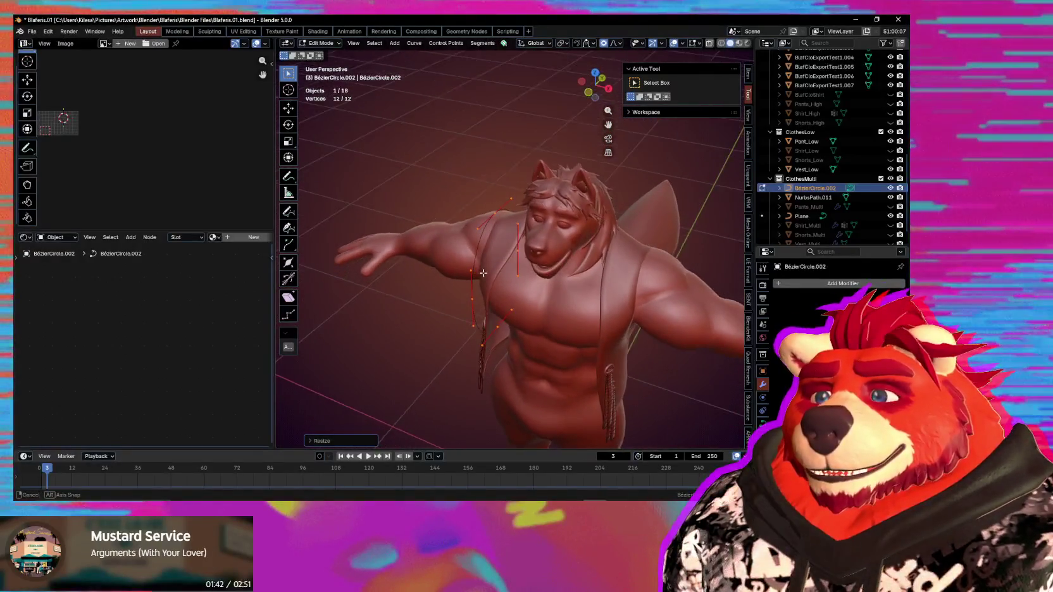
scroll(546, 257, "up", 2)
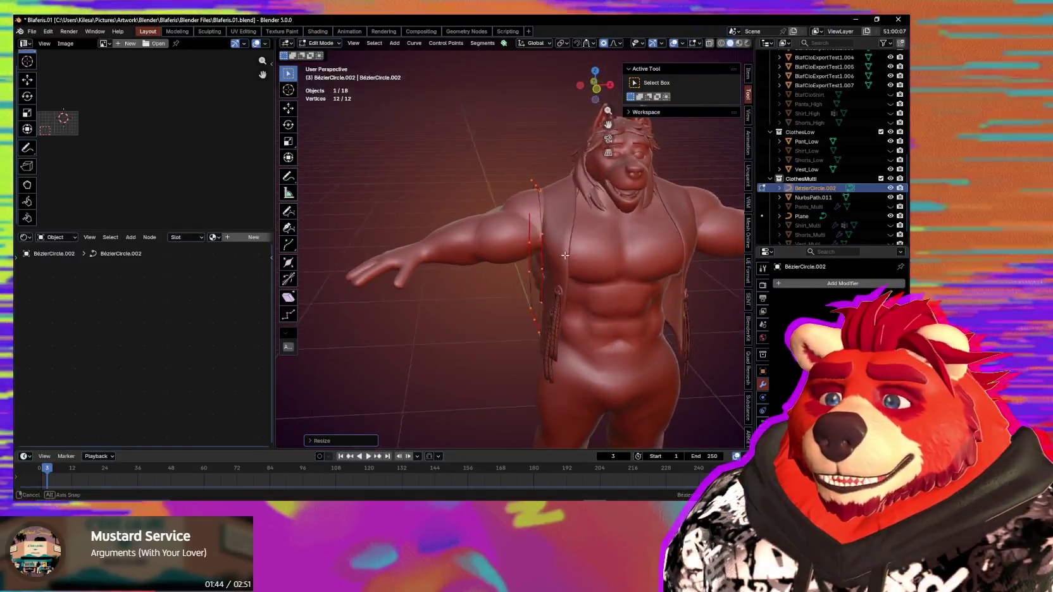
Step: Nudge the circle's control points vertically and around the shoulder to hug the vest's armhole edge
scroll(547, 237, "up", 2)
mouse_move(546, 236)
middle_mouse_down()
mouse_move(646, 250)
mouse_move(672, 269)
middle_mouse_up()
key("g")
key("z")
left_click(588, 227)
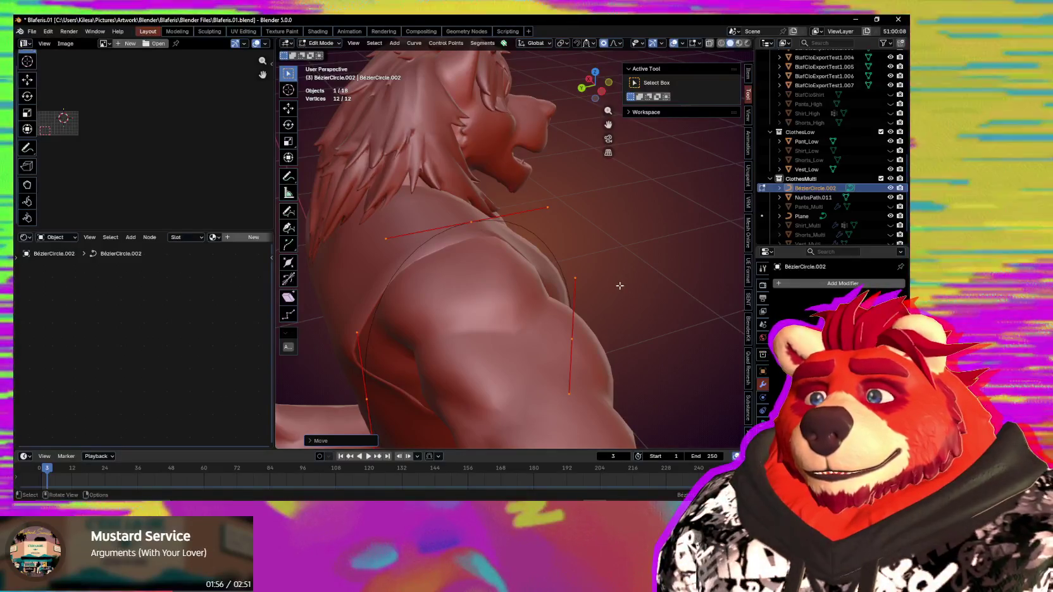
middle_click_drag(619, 286, 505, 285)
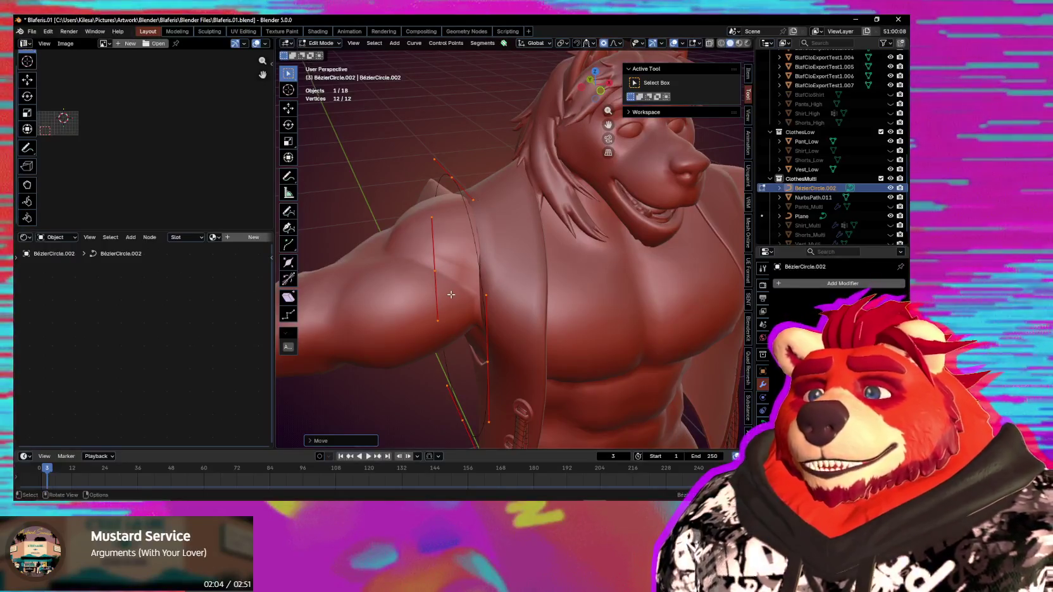
mouse_move(457, 296)
middle_mouse_down()
mouse_move(576, 292)
mouse_move(510, 344)
mouse_move(561, 293)
middle_mouse_up()
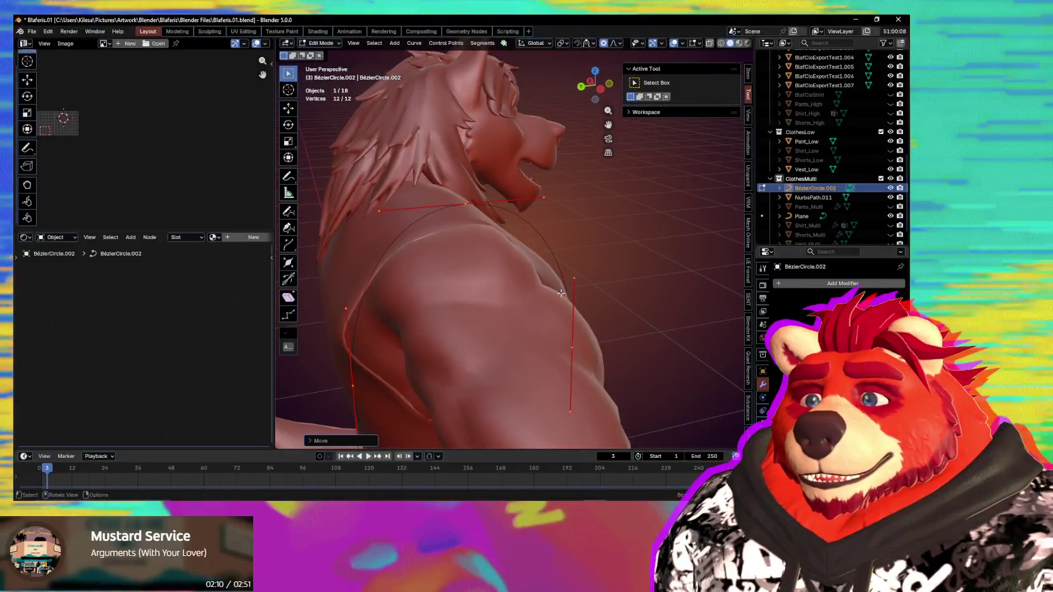
left_click_drag(561, 293, 560, 300)
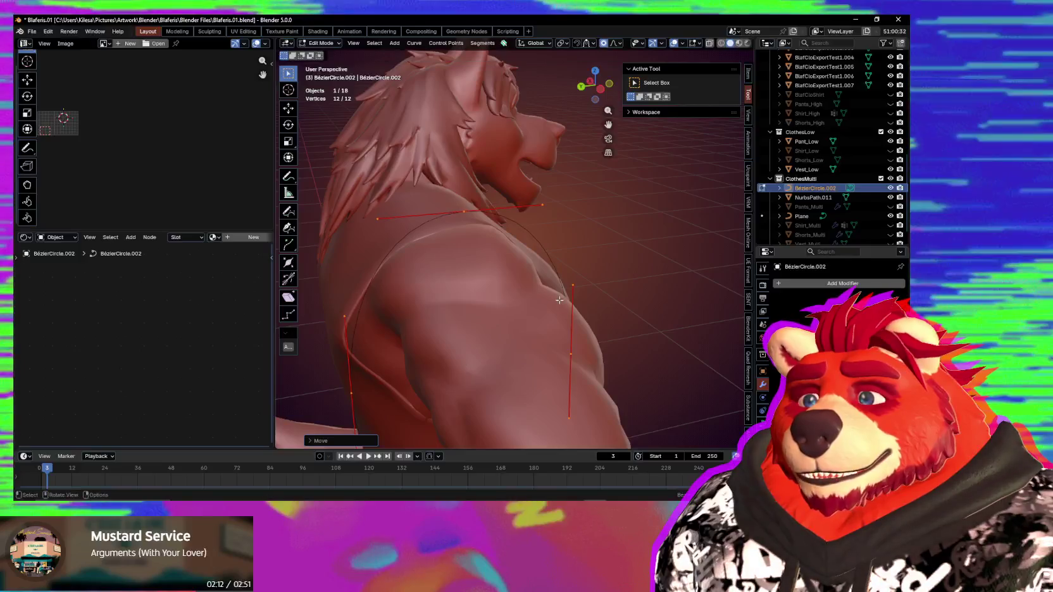
middle_click_drag(560, 300, 554, 301)
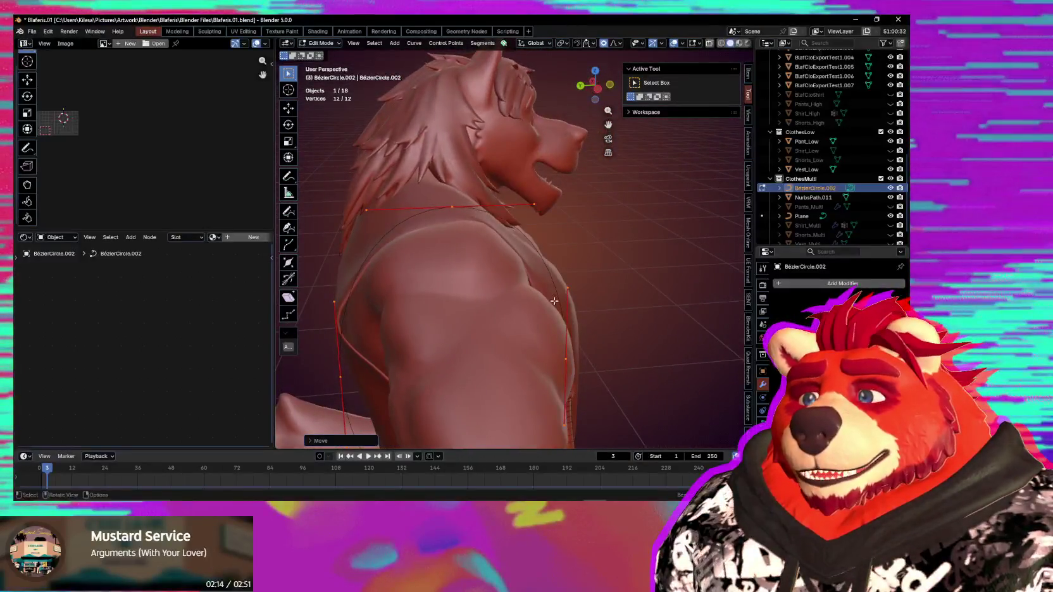
key("g")
left_click(554, 301)
middle_click_drag(555, 302, 544, 301)
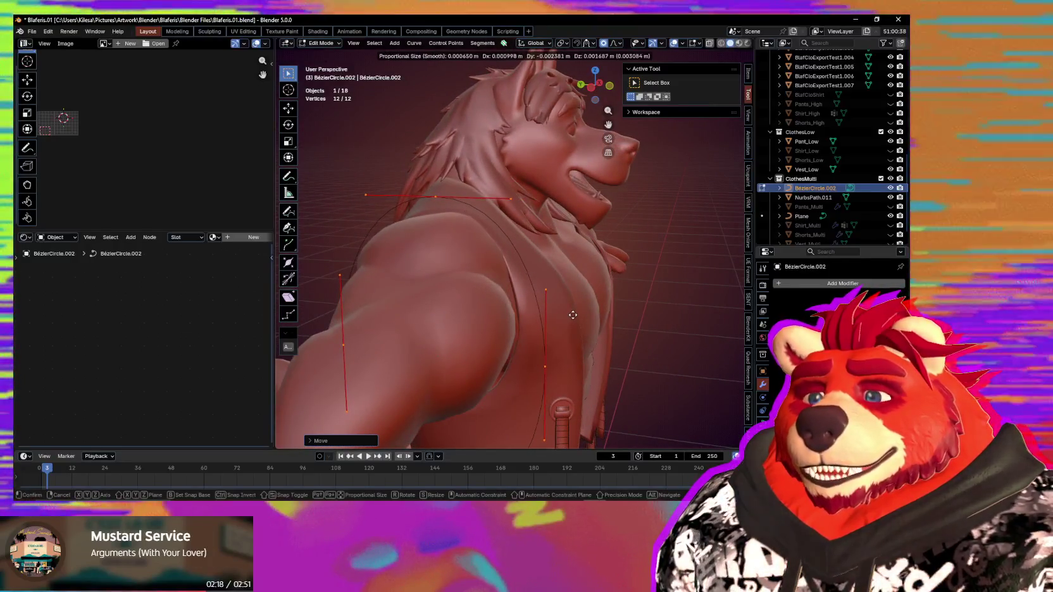
left_click(571, 316)
Step: Scroll the curve's Object Data properties down to the Geometry panel
left_click(763, 423)
scroll(829, 285, "down", 4)
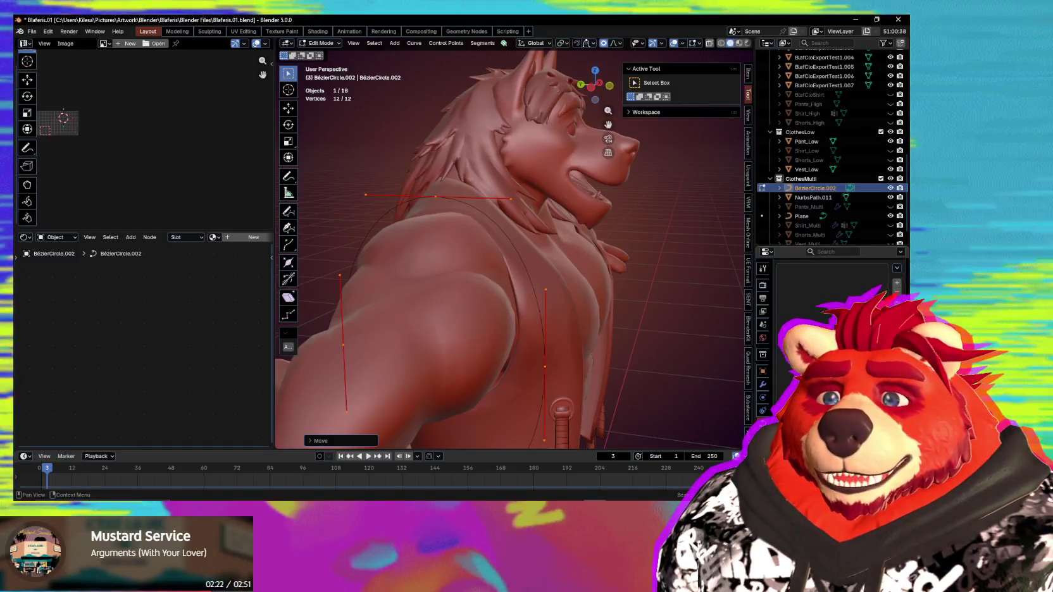
scroll(835, 285, "down", 3)
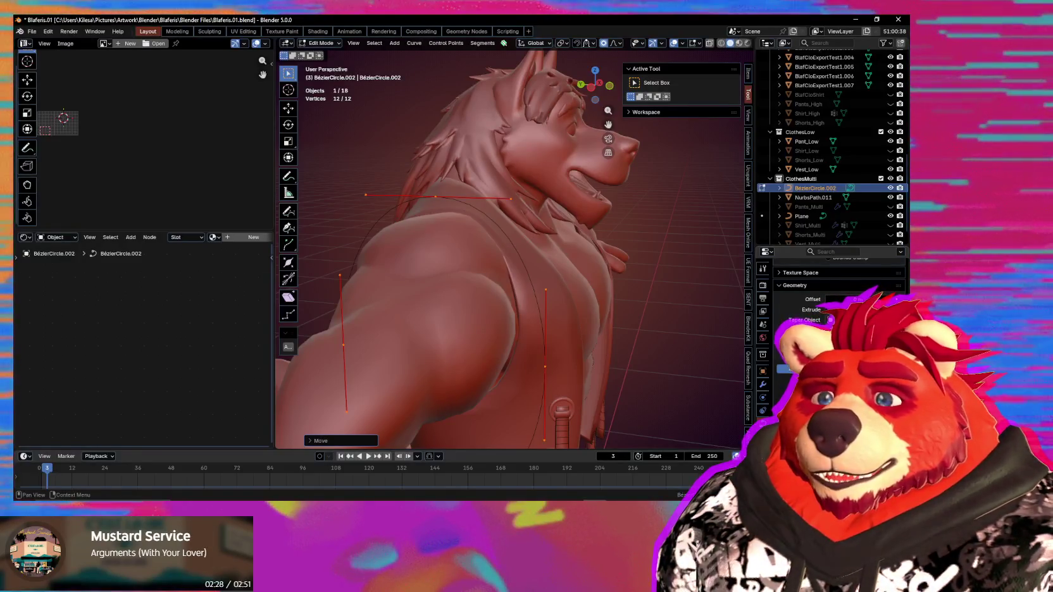
Step: Raise Geometry Extrude to thicken the curve into a rope and reposition its points
left_click_drag(836, 309, 842, 309)
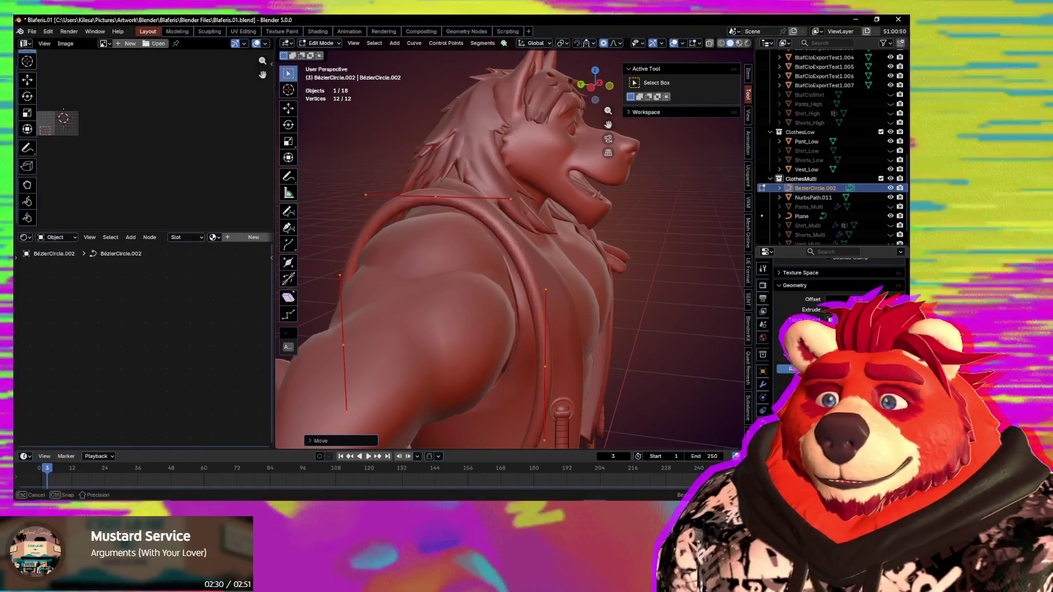
mouse_move(443, 342)
middle_mouse_down()
mouse_move(593, 349)
mouse_move(563, 348)
middle_mouse_up()
key("g")
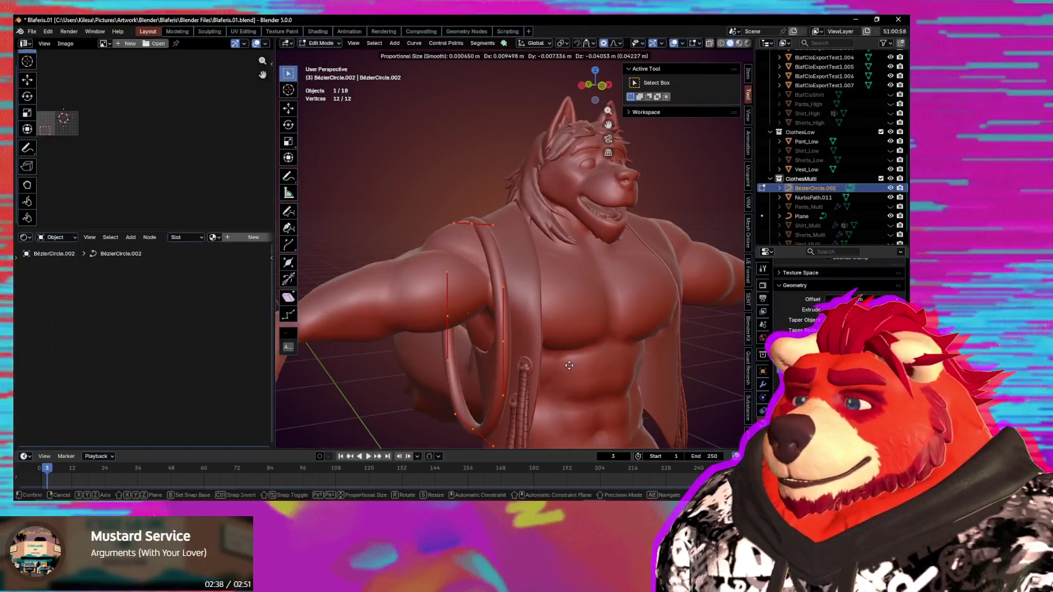
left_click(569, 358)
mouse_move(570, 357)
middle_mouse_down()
mouse_move(566, 307)
mouse_move(559, 317)
mouse_move(638, 347)
middle_mouse_up()
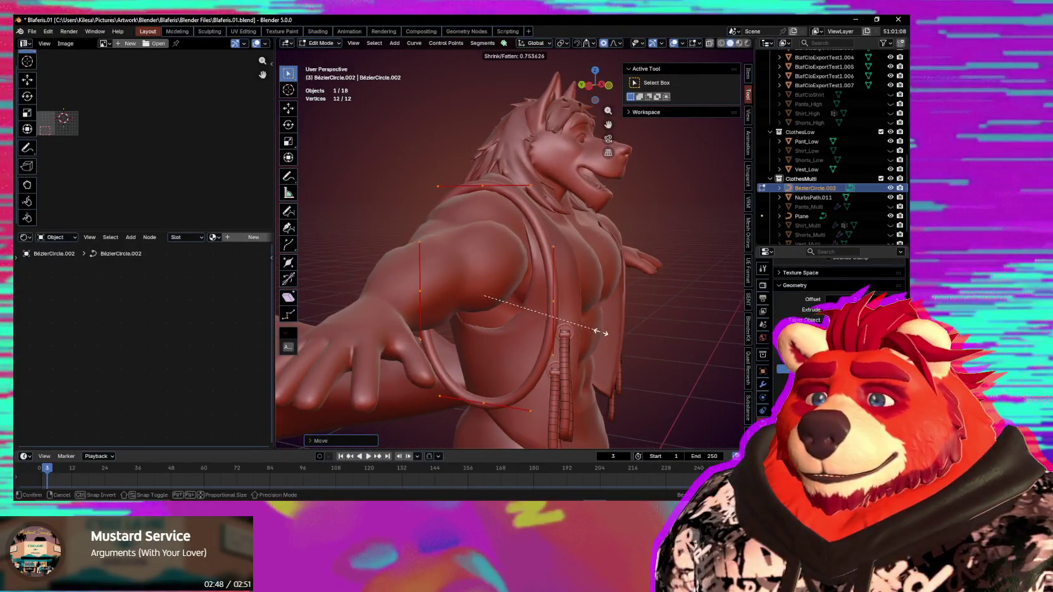
mouse_move(603, 350)
middle_mouse_down()
mouse_move(546, 336)
mouse_move(561, 358)
middle_mouse_up()
Step: Copy the rope loop's 12 points and place the second loop beside the original
scroll(551, 338, "down", 4)
scroll(549, 342, "up", 5)
key("e")
left_click(551, 359)
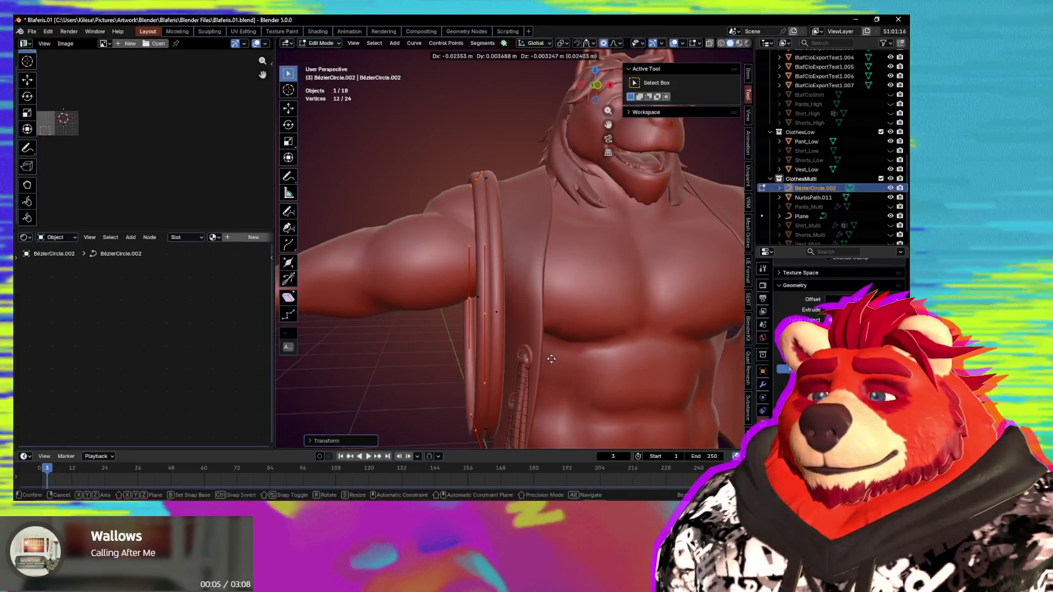
Step: Shrink the duplicated loop and offset it from the first coil
key("s")
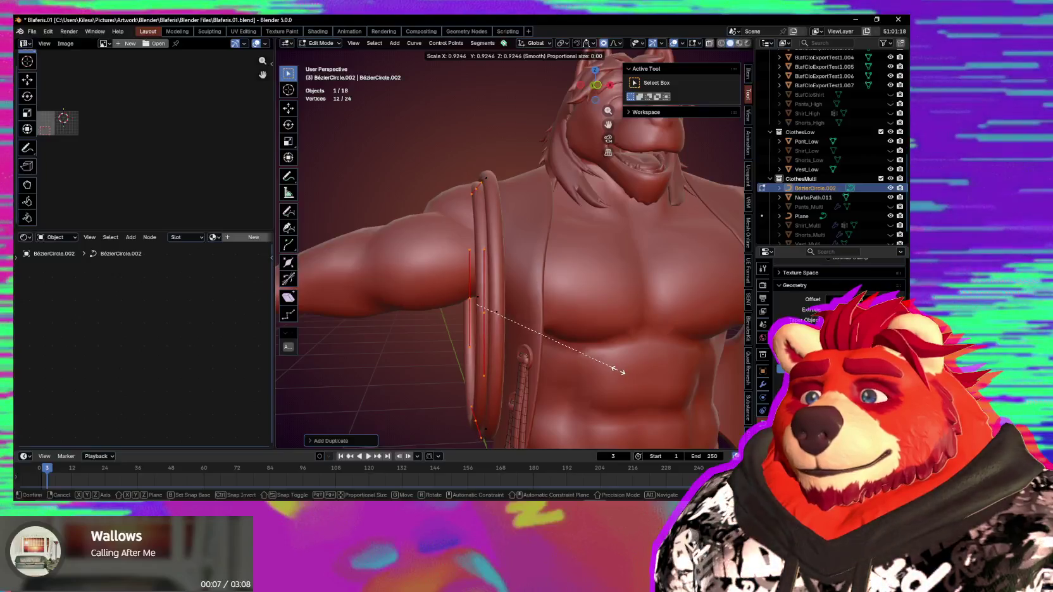
left_click(623, 372)
key("g")
left_click(619, 368)
mouse_move(619, 368)
middle_mouse_down()
mouse_move(653, 368)
mouse_move(627, 368)
middle_mouse_up()
Step: Duplicate the loop again into a third coil, scaling and moving it alongside the others
key("shift+d")
left_click(622, 370)
key("s")
left_click(629, 367)
key("g")
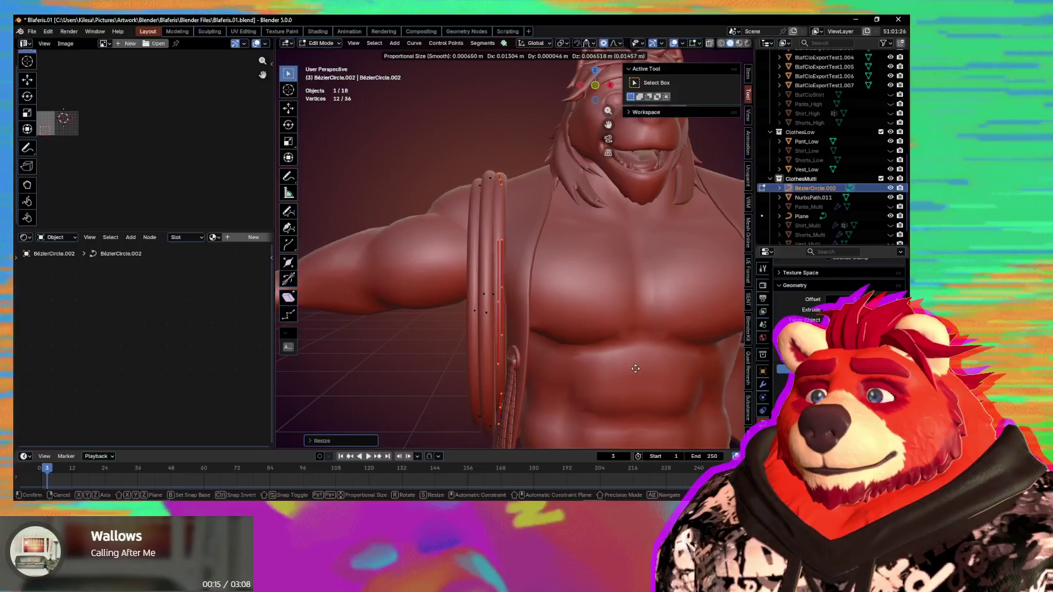
left_click(635, 368)
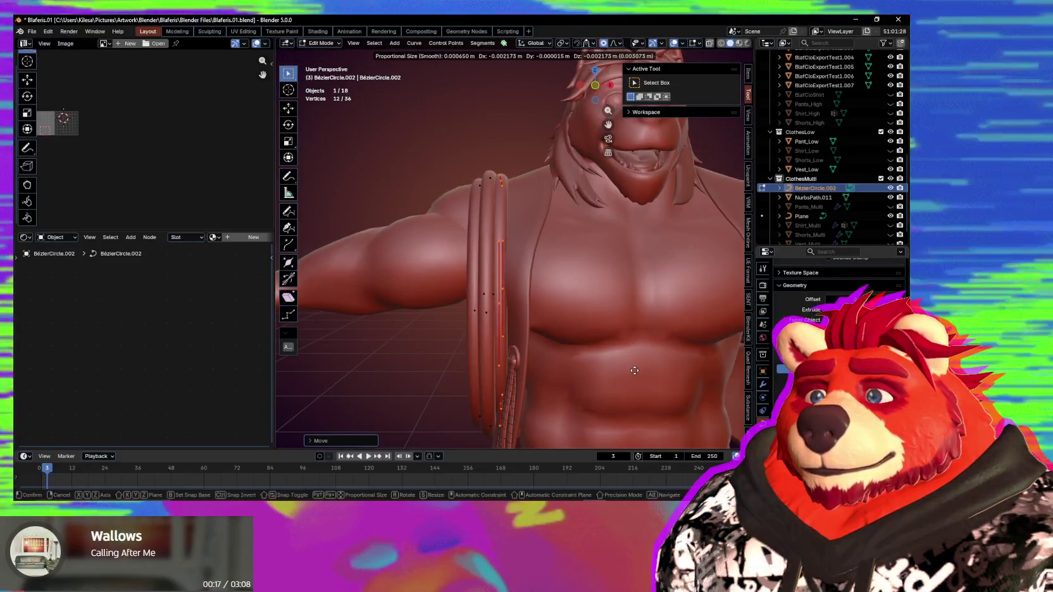
left_click(635, 369)
middle_click_drag(636, 370, 627, 373)
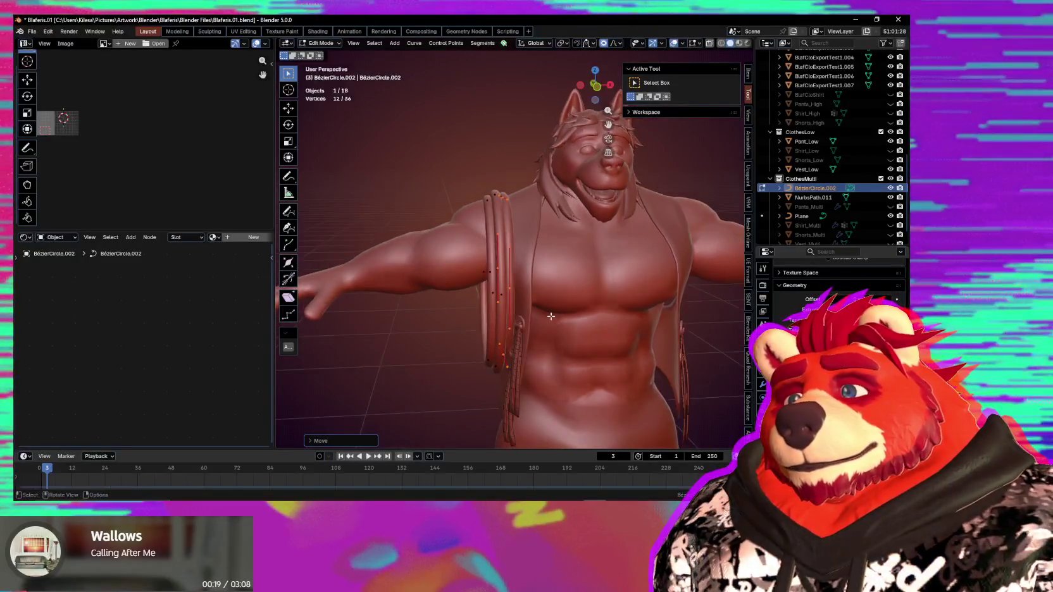
scroll(543, 316, "up", 3)
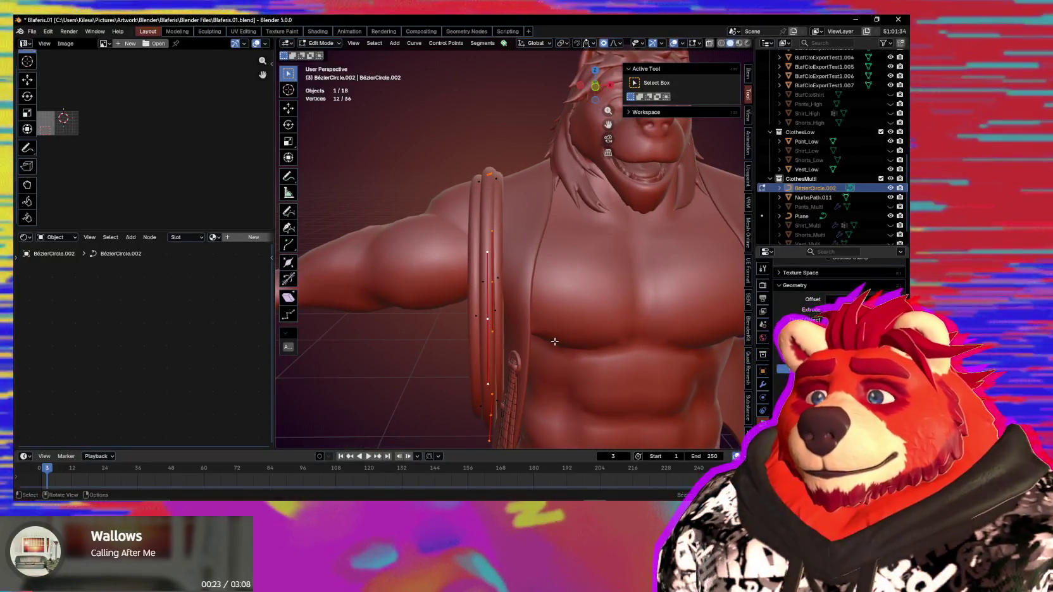
Step: Cancel a trial resize, then move a single rope control point along Z
key("s")
key("g")
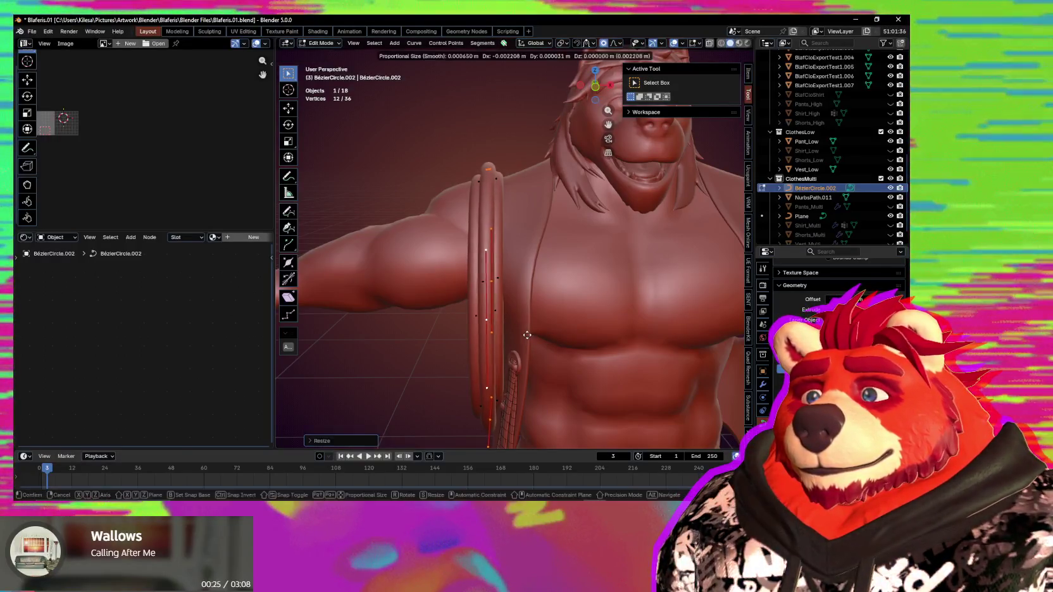
mouse_move(526, 338)
middle_mouse_down()
mouse_move(614, 340)
mouse_move(580, 355)
middle_mouse_up()
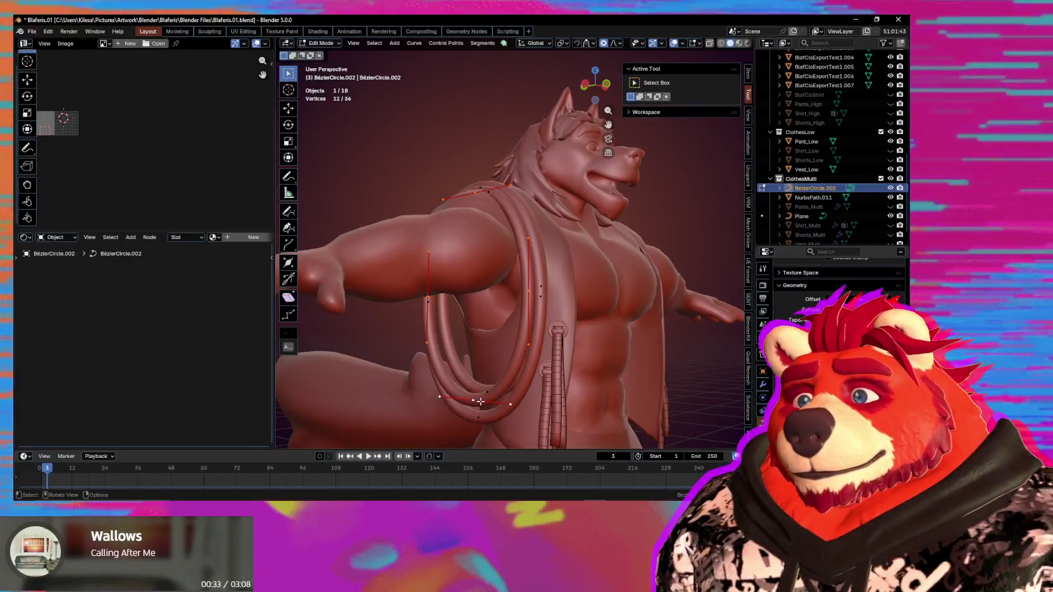
key("Escape")
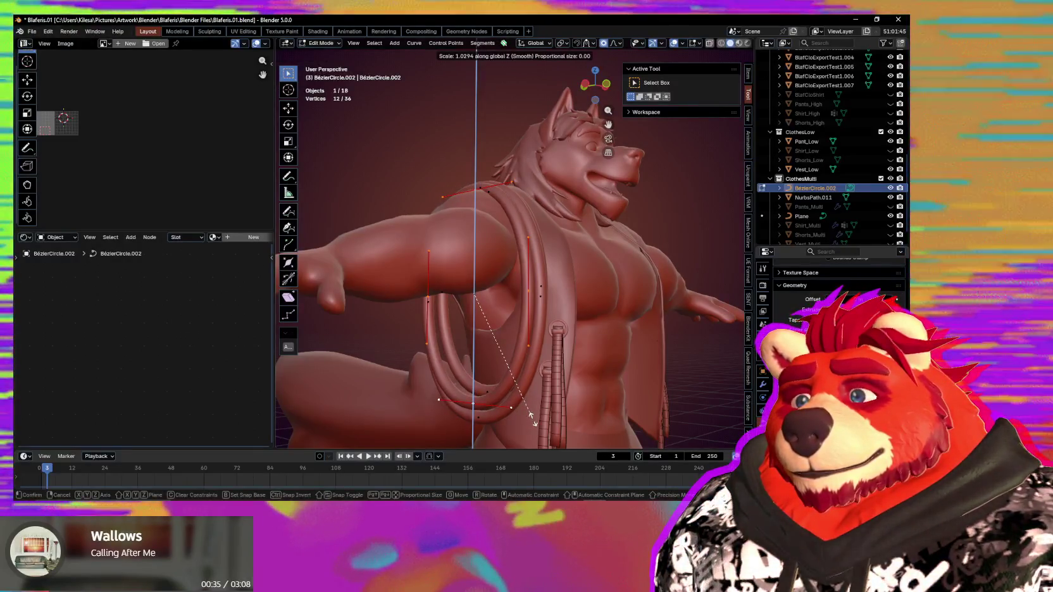
left_click(475, 401)
key("g")
key("z")
left_click(487, 416)
mouse_move(488, 416)
middle_mouse_down()
mouse_move(481, 428)
mouse_move(535, 410)
mouse_move(651, 412)
middle_mouse_up()
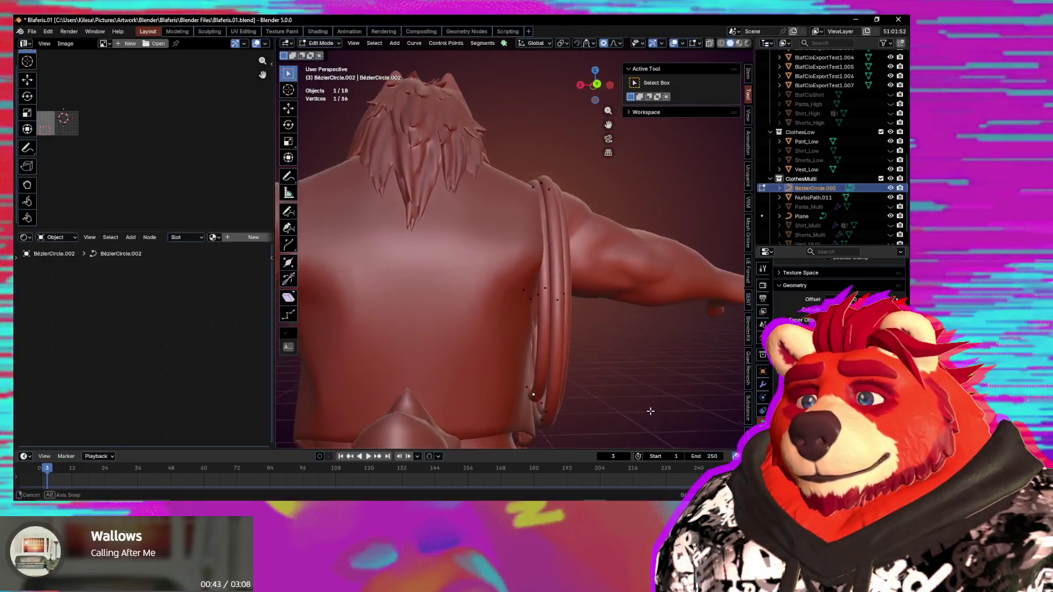
Step: Reposition individual rope control points, raising one higher over the shoulder
mouse_move(653, 419)
middle_mouse_down()
mouse_move(458, 429)
mouse_move(530, 402)
mouse_move(477, 350)
mouse_move(531, 254)
mouse_move(481, 263)
middle_mouse_up()
key("g")
left_click(466, 351)
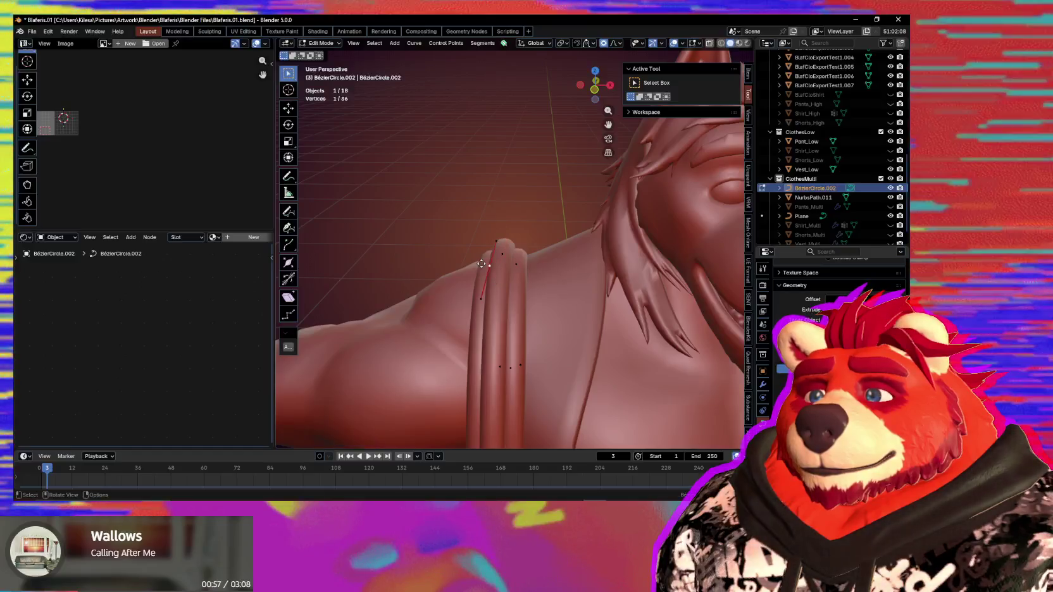
left_click(503, 257)
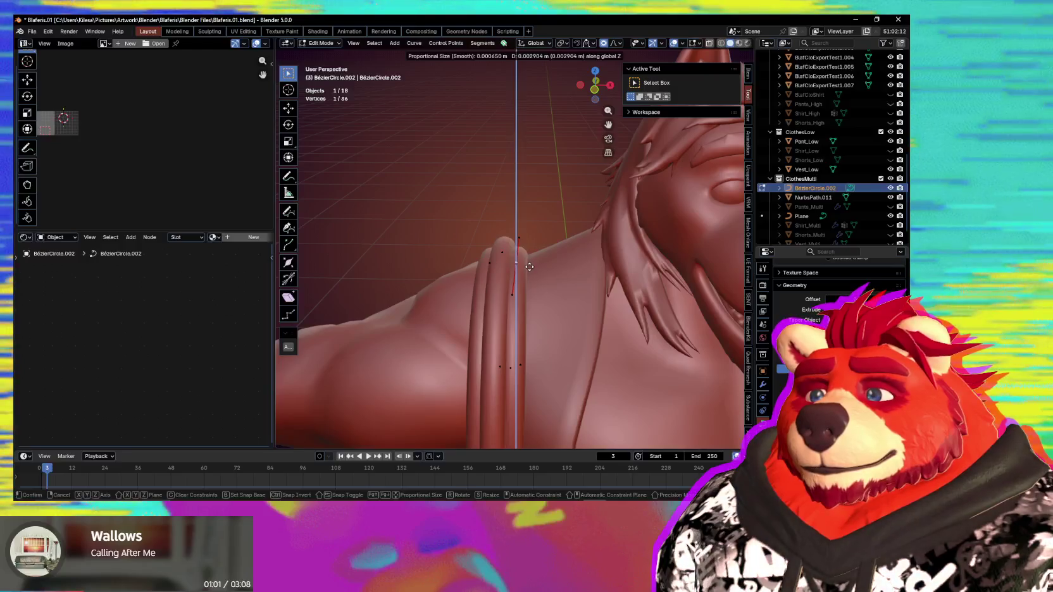
left_click(529, 267)
mouse_move(530, 266)
middle_mouse_down()
mouse_move(579, 314)
mouse_move(569, 336)
mouse_move(588, 354)
middle_mouse_up()
scroll(569, 342, "up", 3)
Step: Shift shoulder coil points along X and Y, then lower them to sit snugly
key("g")
key("x")
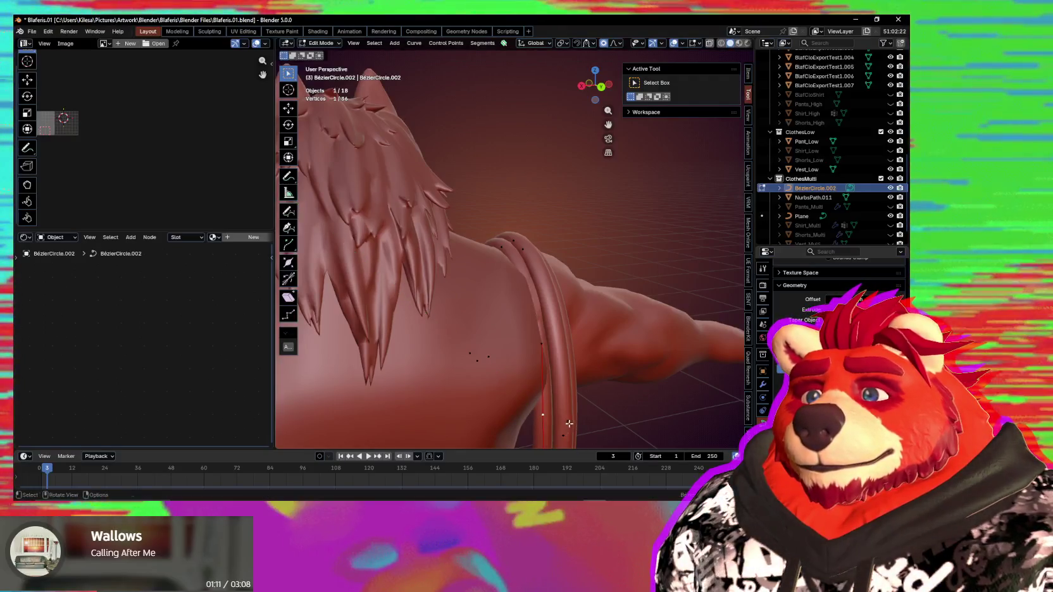
middle_click_drag(570, 424, 575, 352, "shift")
key("g")
key("y")
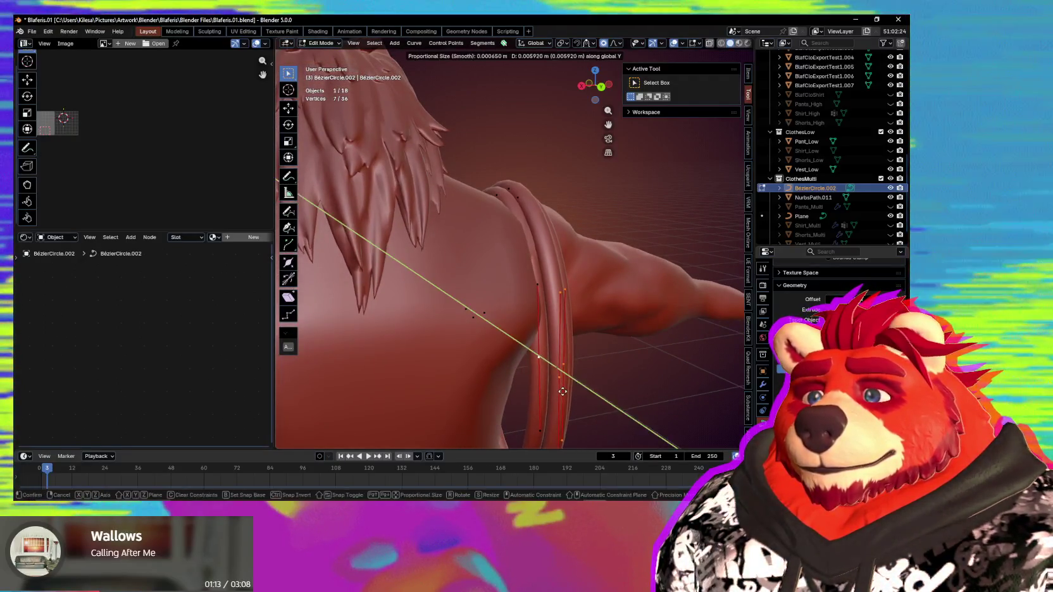
left_click(564, 392)
mouse_move(564, 393)
middle_mouse_down()
mouse_move(459, 396)
mouse_move(427, 360)
mouse_move(486, 336)
mouse_move(492, 375)
middle_mouse_up()
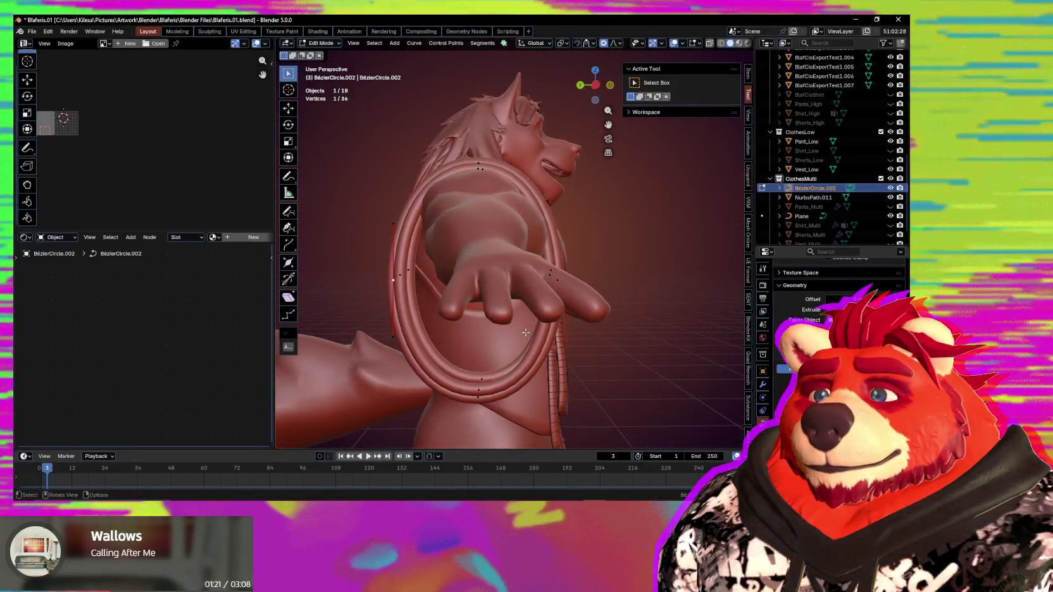
left_click(484, 332)
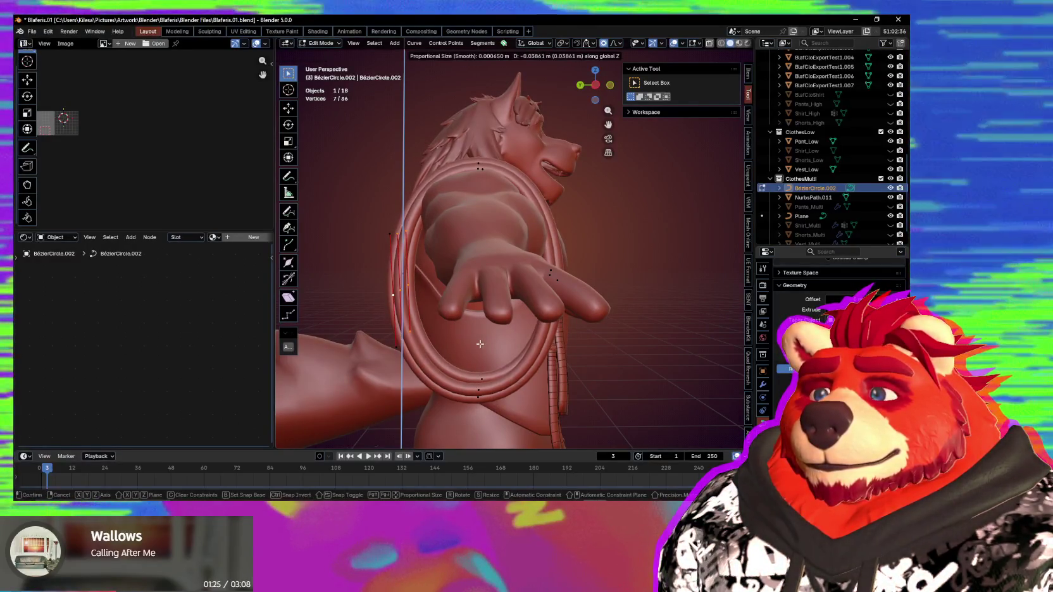
middle_click_drag(480, 345, 481, 350)
Step: Box-select the rope points hanging down the chest and move them vertically along Z
middle_click_drag(568, 296, 583, 277)
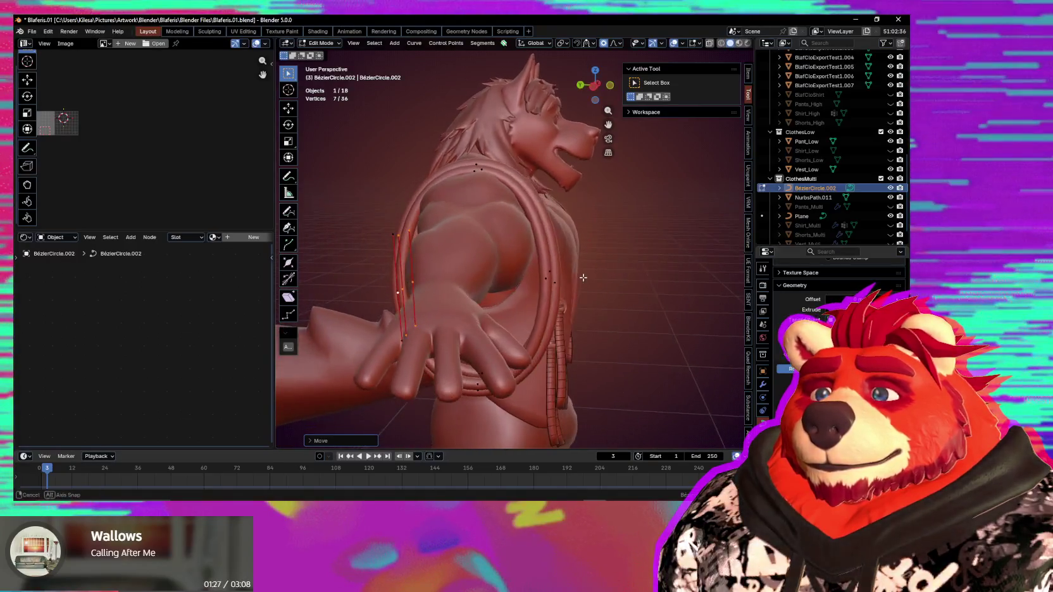
left_click_drag(536, 311, 536, 309)
middle_click_drag(537, 309, 555, 318)
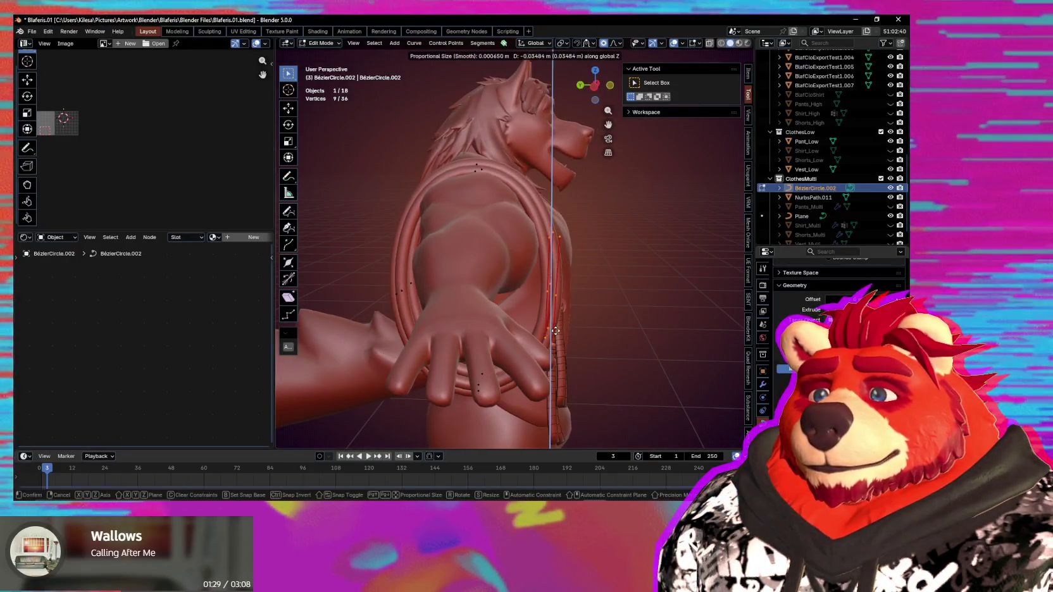
key("g")
key("z")
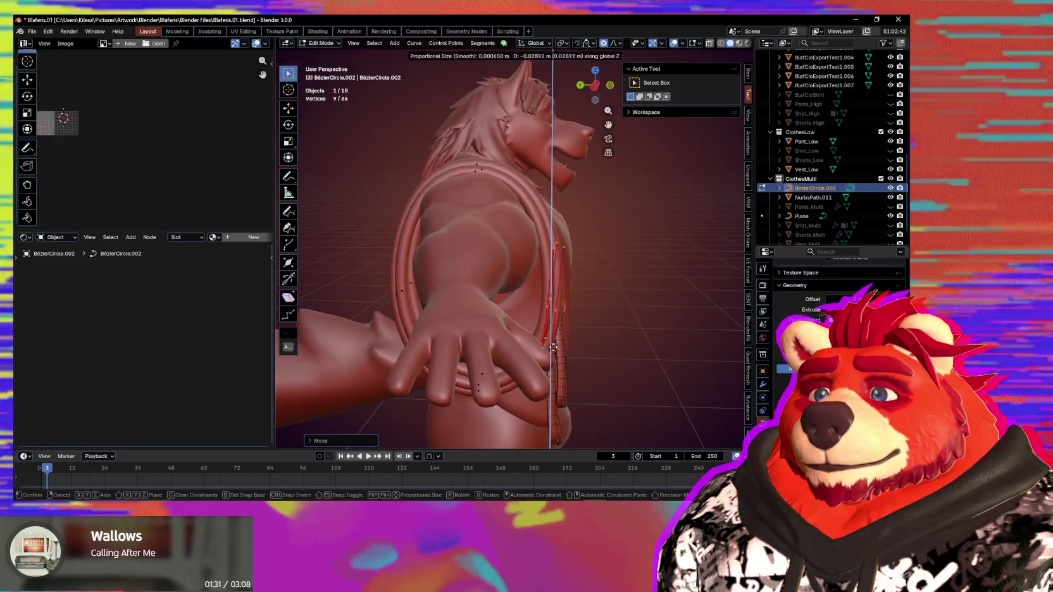
left_click(551, 346)
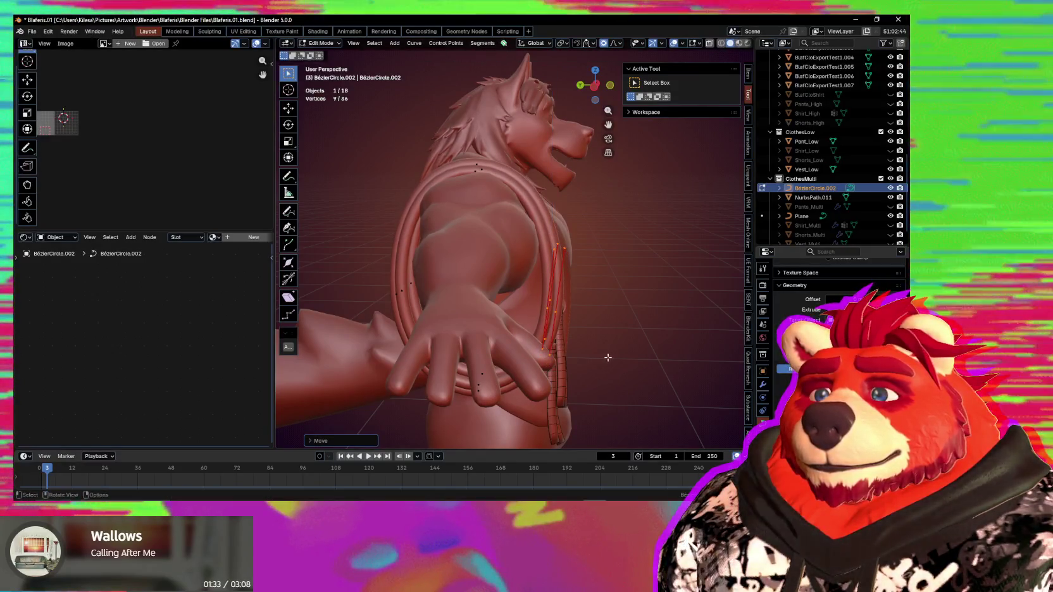
Step: Rotate the hanging rope points around the X axis to angle them down the chest
key("y")
key("y")
mouse_move(658, 328)
middle_mouse_down()
mouse_move(672, 356)
mouse_move(652, 357)
mouse_move(666, 348)
middle_mouse_up()
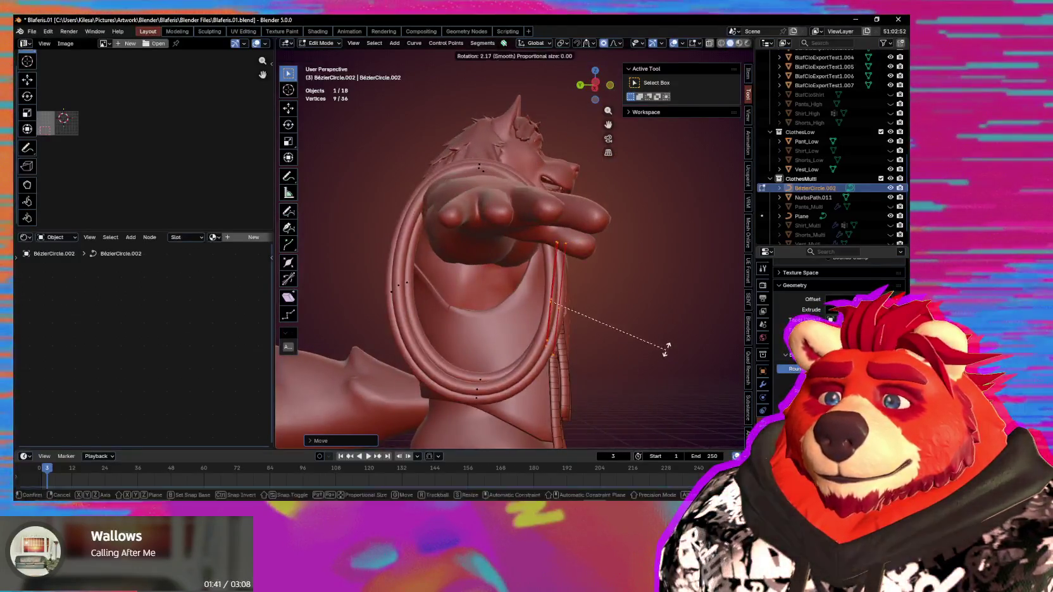
mouse_move(658, 313)
middle_mouse_down()
mouse_move(639, 331)
mouse_move(536, 334)
mouse_move(544, 392)
middle_mouse_up()
key("shift+d")
key("r")
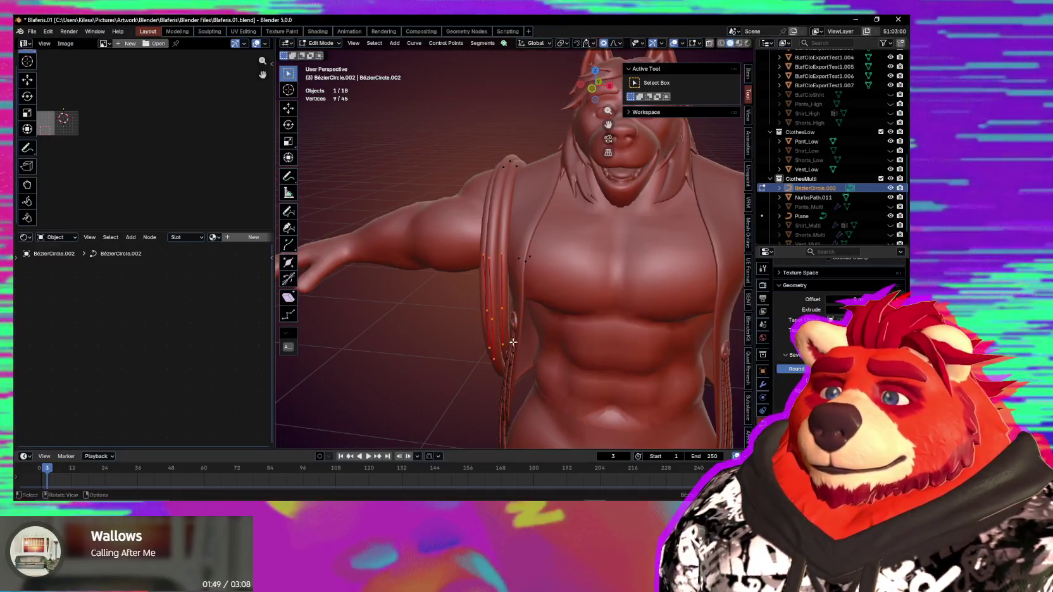
middle_click_drag(540, 334, 569, 330)
key("r")
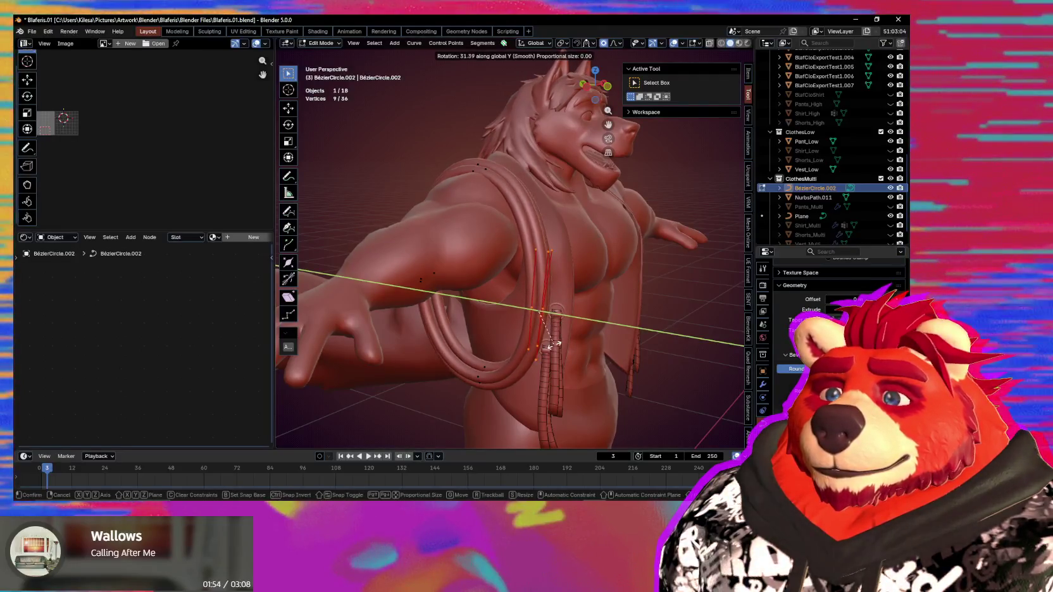
key("x")
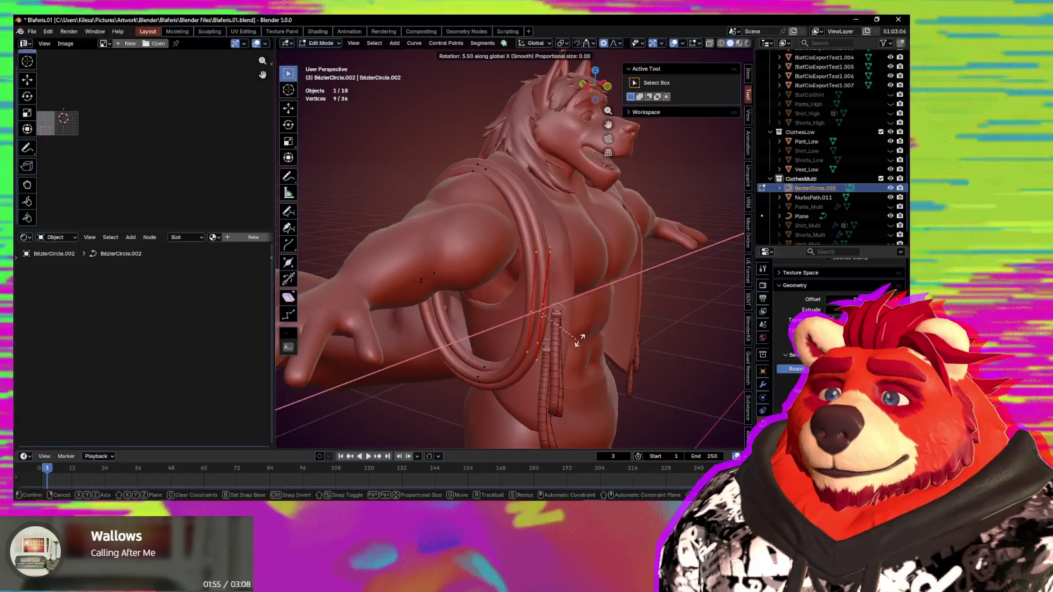
middle_click_drag(586, 306, 618, 321)
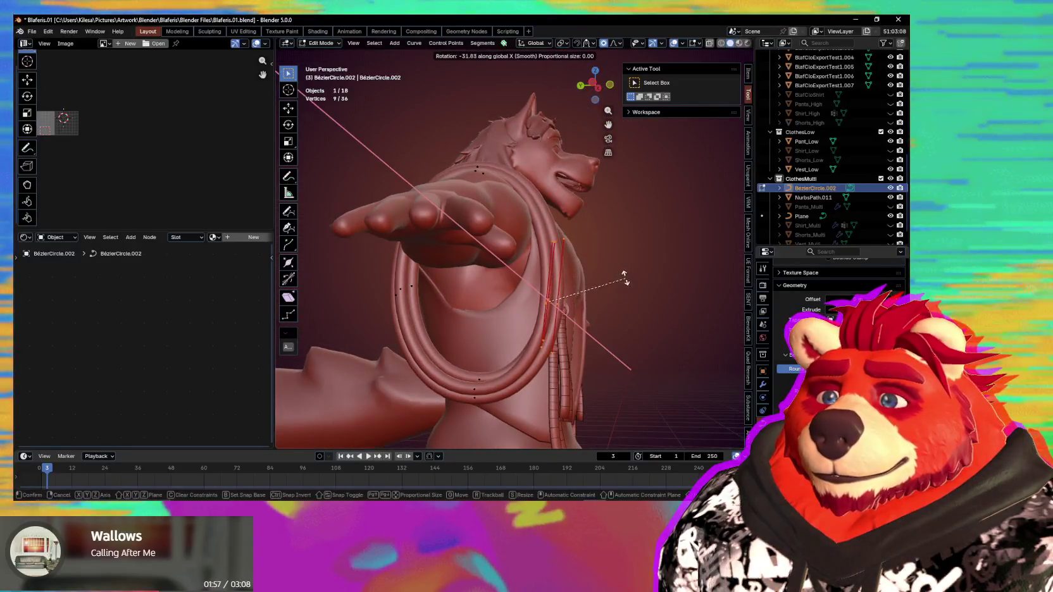
left_click(606, 248)
Step: Fine-tune the tilt of the hanging rope points from a closer front view
mouse_move(605, 248)
middle_mouse_down()
mouse_move(488, 323)
mouse_move(593, 225)
mouse_move(627, 234)
middle_mouse_up()
scroll(512, 293, "up", 3)
middle_click_drag(603, 270, 585, 308)
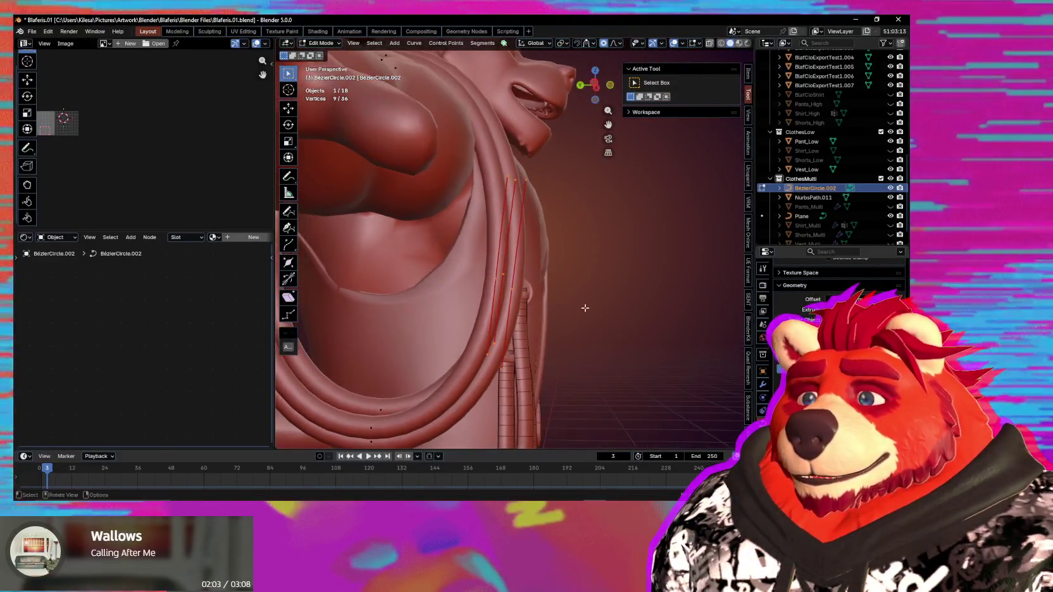
left_click(593, 296)
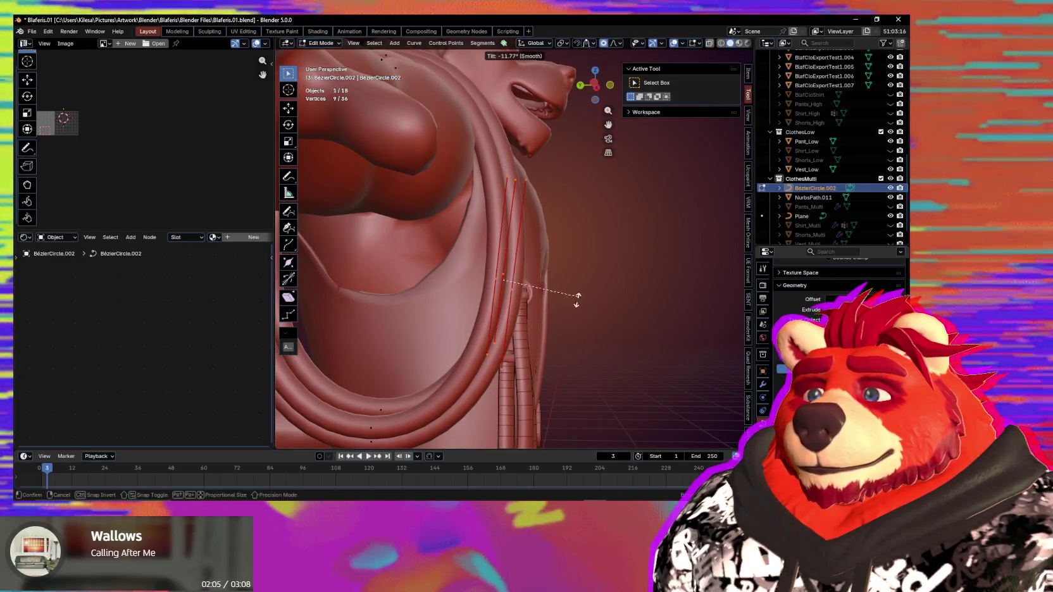
Step: Select all the rope's control points and apply a new handle type to them
right_click(525, 295)
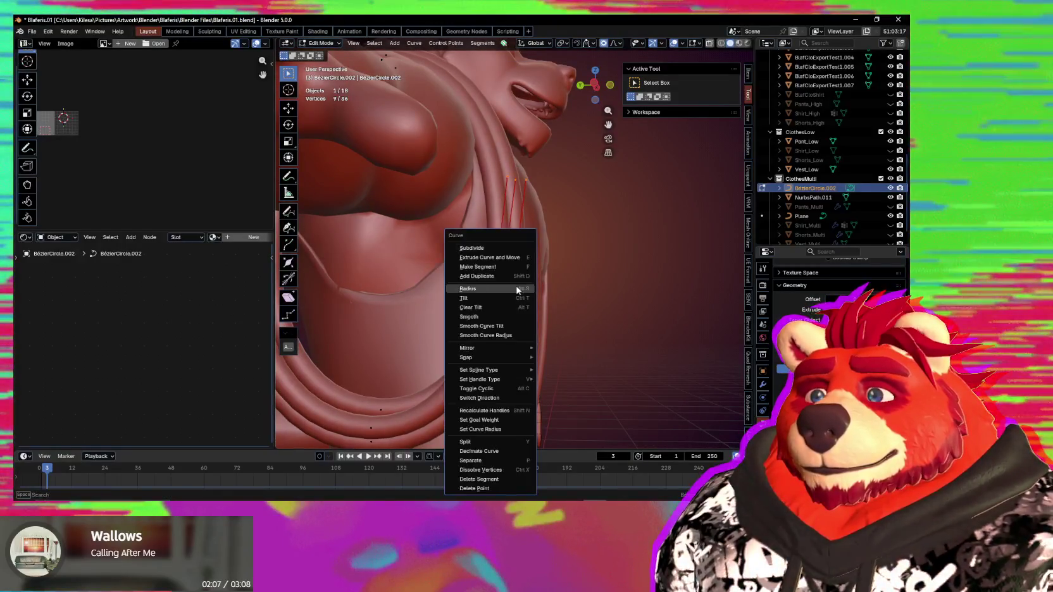
key("Escape")
key("a")
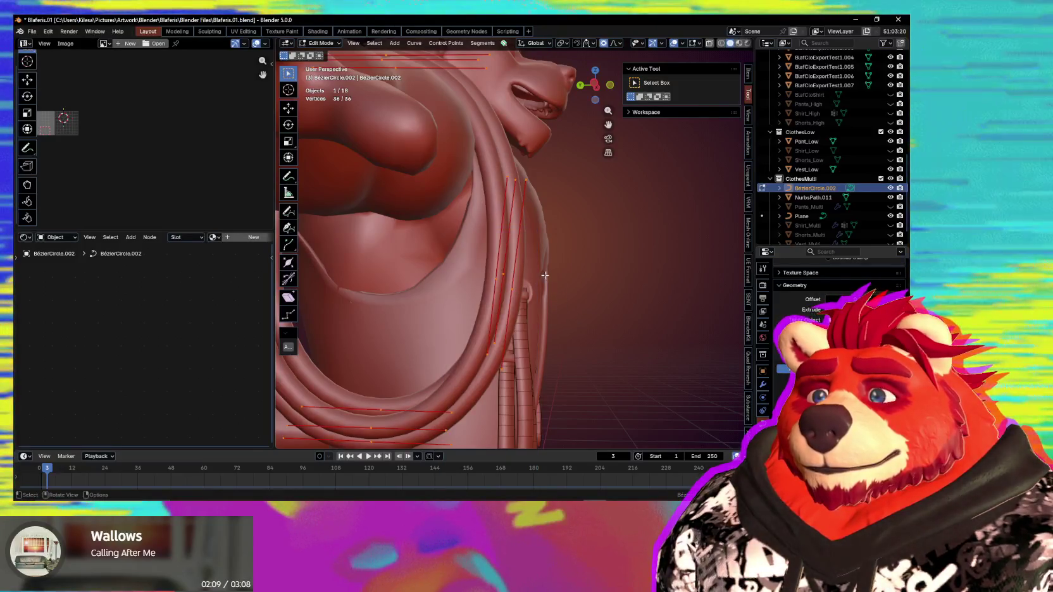
middle_click_drag(560, 292, 509, 289)
right_click(510, 289)
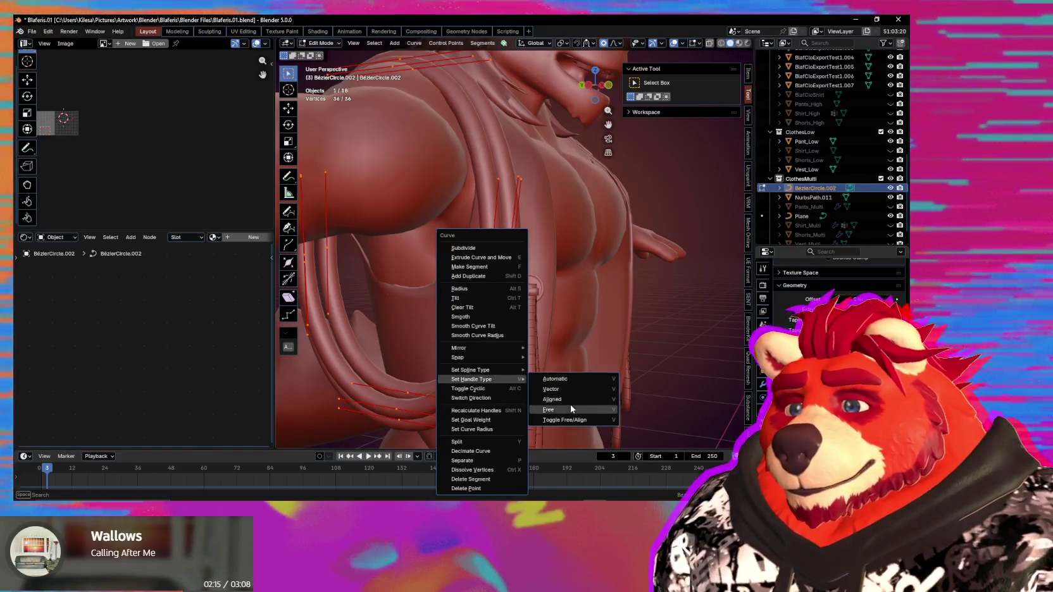
left_click(571, 398)
scroll(481, 266, "up", 3)
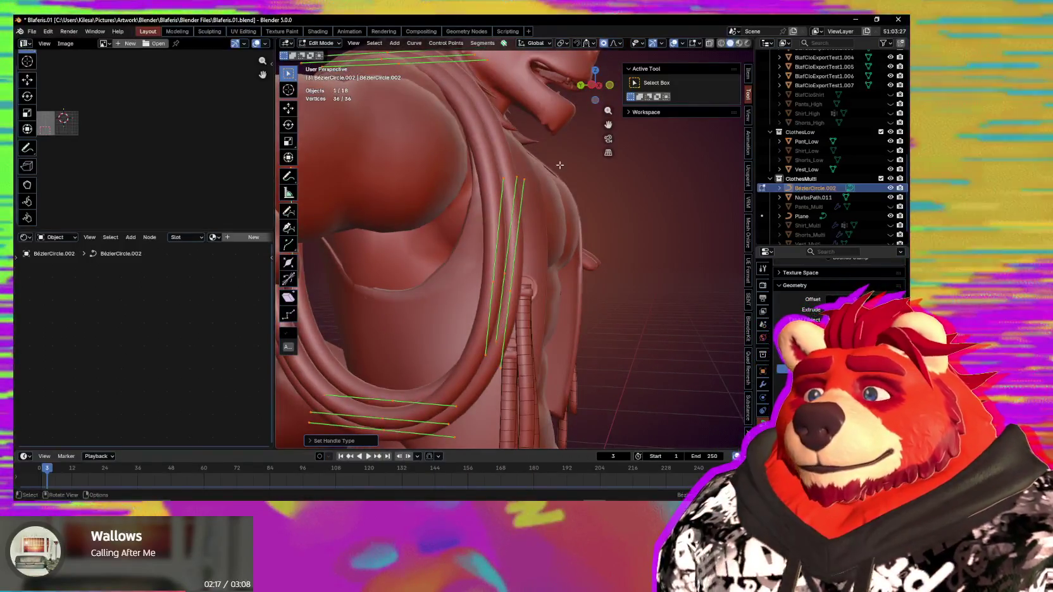
Step: Box-select nine armhole rope points, rotate and move them, then scale them up about 1.26
left_click_drag(557, 168, 449, 388)
key("r")
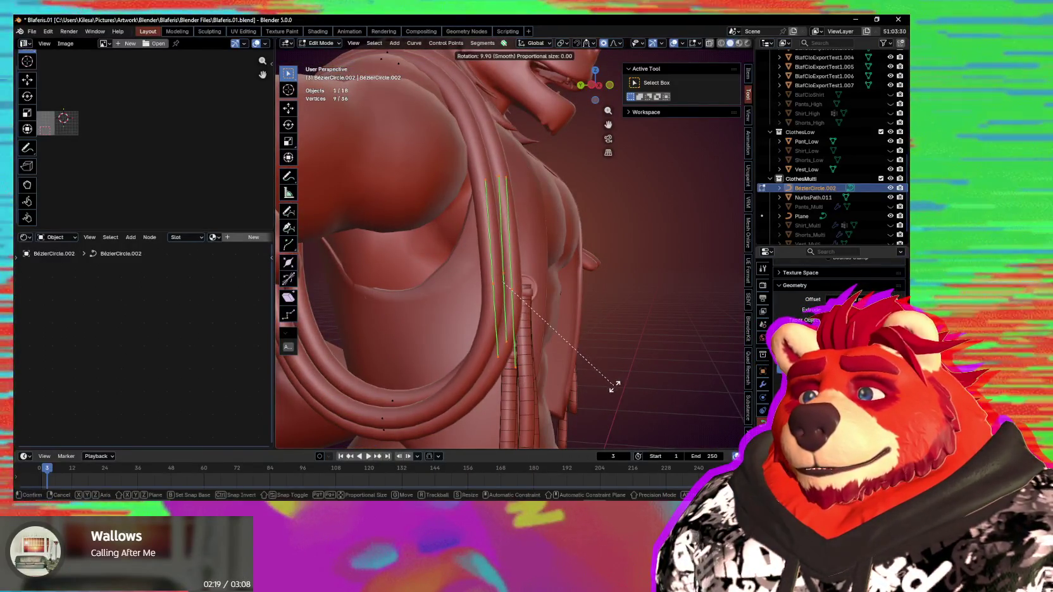
middle_click_drag(606, 391, 616, 383)
key("g")
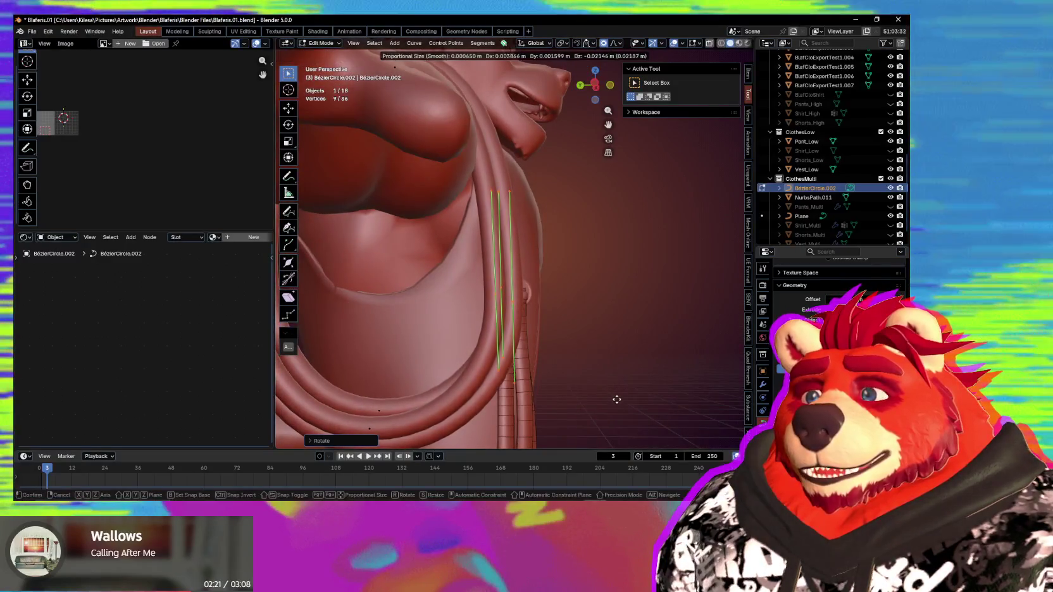
left_click(569, 410)
mouse_move(566, 411)
middle_mouse_down()
mouse_move(552, 401)
mouse_move(541, 362)
middle_mouse_up()
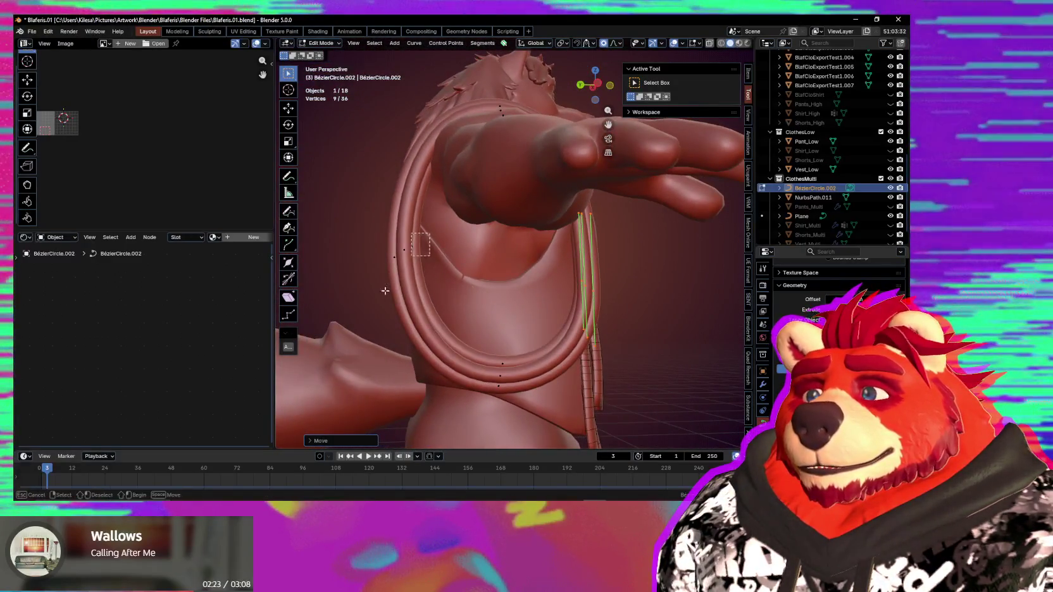
key("g")
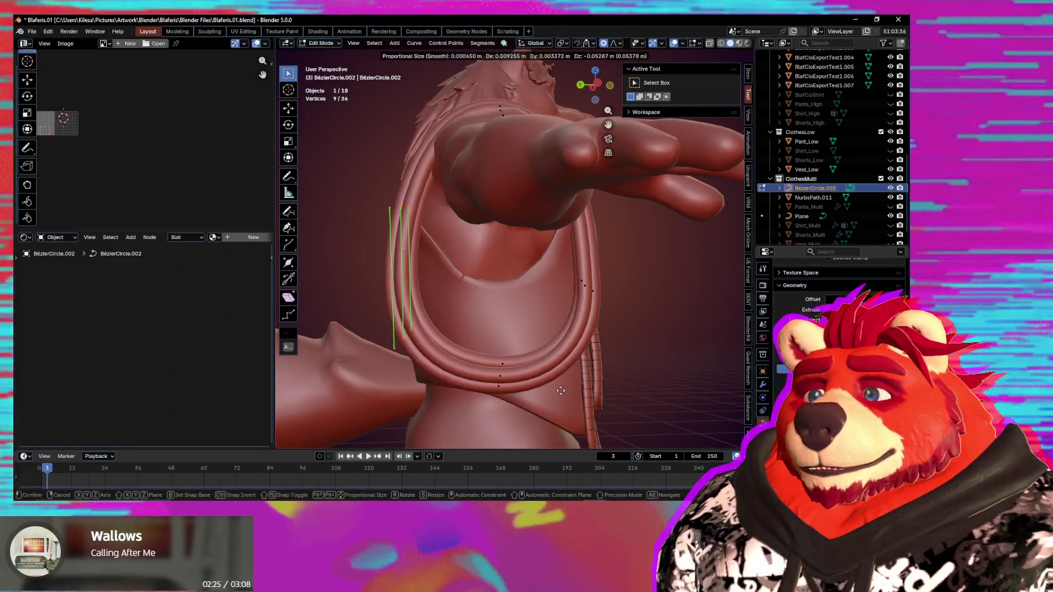
left_click(589, 443)
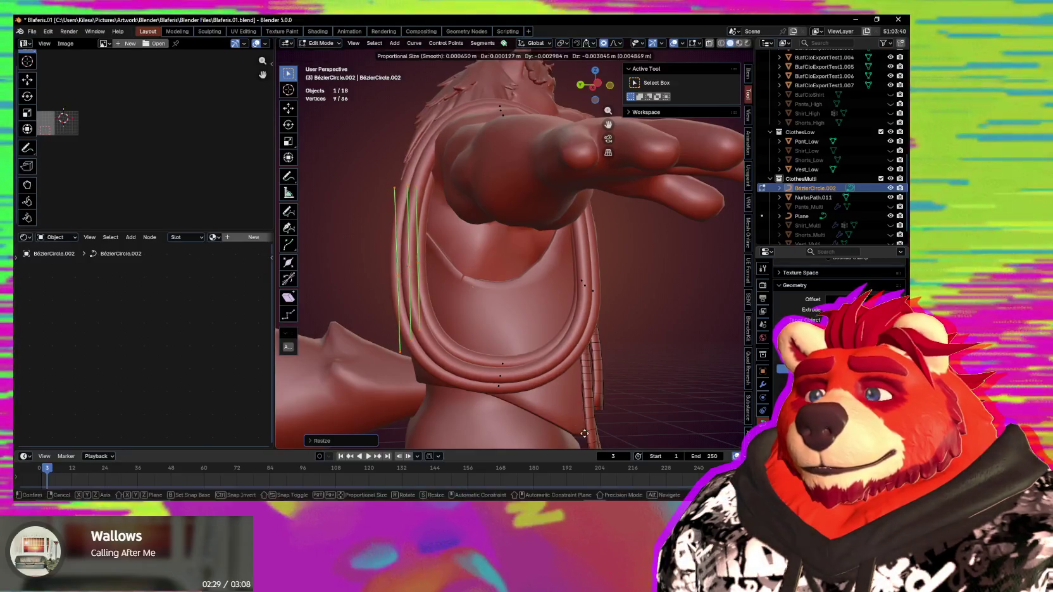
mouse_move(542, 404)
middle_mouse_down()
mouse_move(445, 392)
mouse_move(644, 393)
mouse_move(593, 372)
mouse_move(613, 365)
mouse_move(597, 364)
middle_mouse_up()
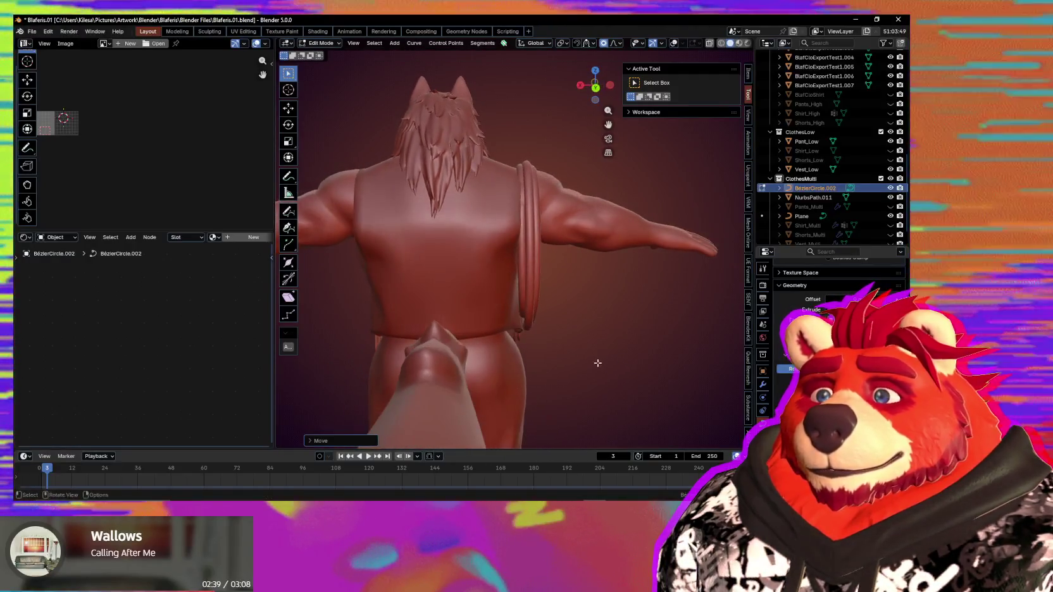
Step: Move the selected rope points vertically along Z, extend the selection around the loop, and rotate them
key("g")
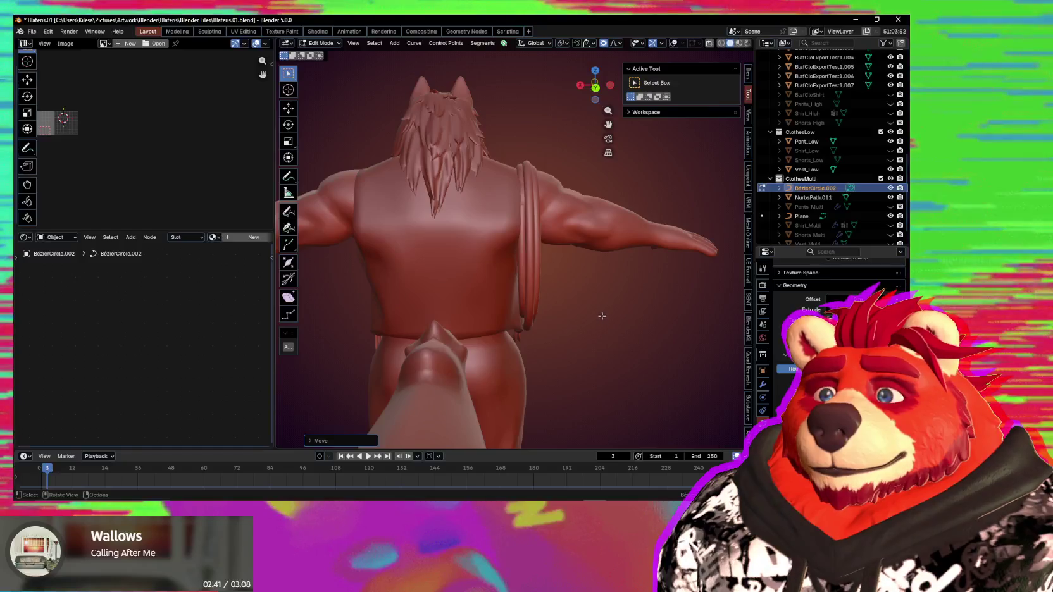
mouse_move(596, 300)
middle_mouse_down()
mouse_move(588, 313)
mouse_move(658, 298)
mouse_move(595, 251)
mouse_move(605, 249)
mouse_move(532, 214)
mouse_move(592, 290)
middle_mouse_up()
key("z")
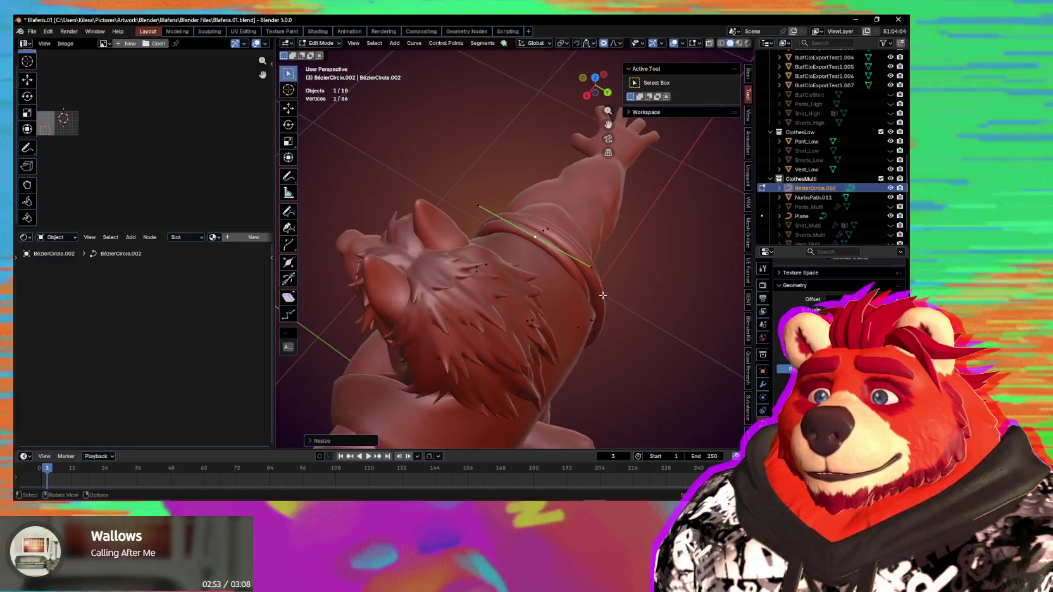
left_click(604, 301)
mouse_move(605, 300)
middle_mouse_down()
mouse_move(651, 280)
mouse_move(489, 293)
mouse_move(675, 341)
mouse_move(644, 351)
middle_mouse_up()
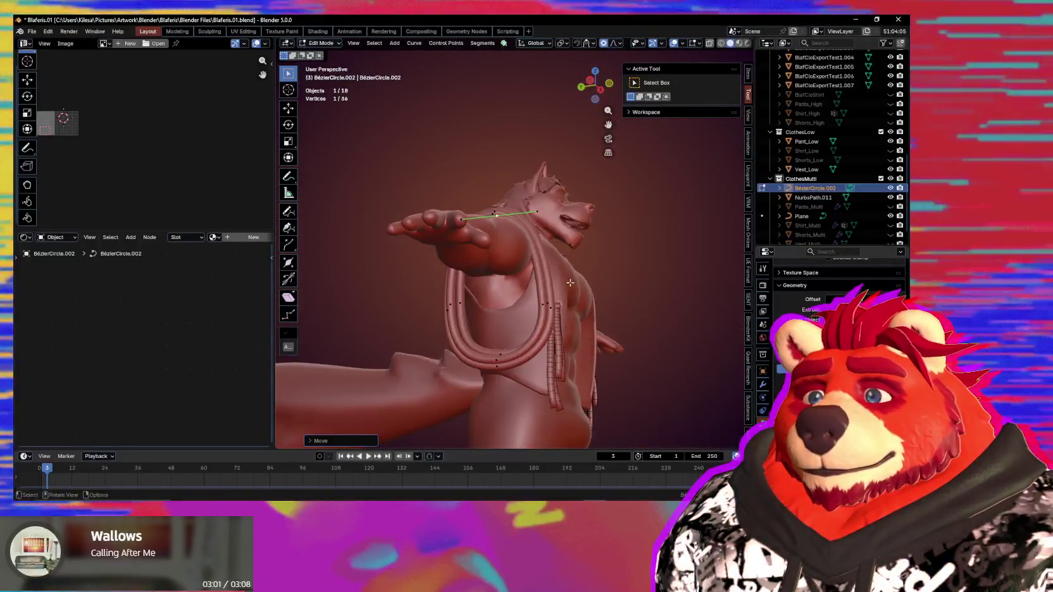
key("ctrl+KP_Add")
key("ctrl+KP_Add")
key("ctrl+KP_Add")
key("r")
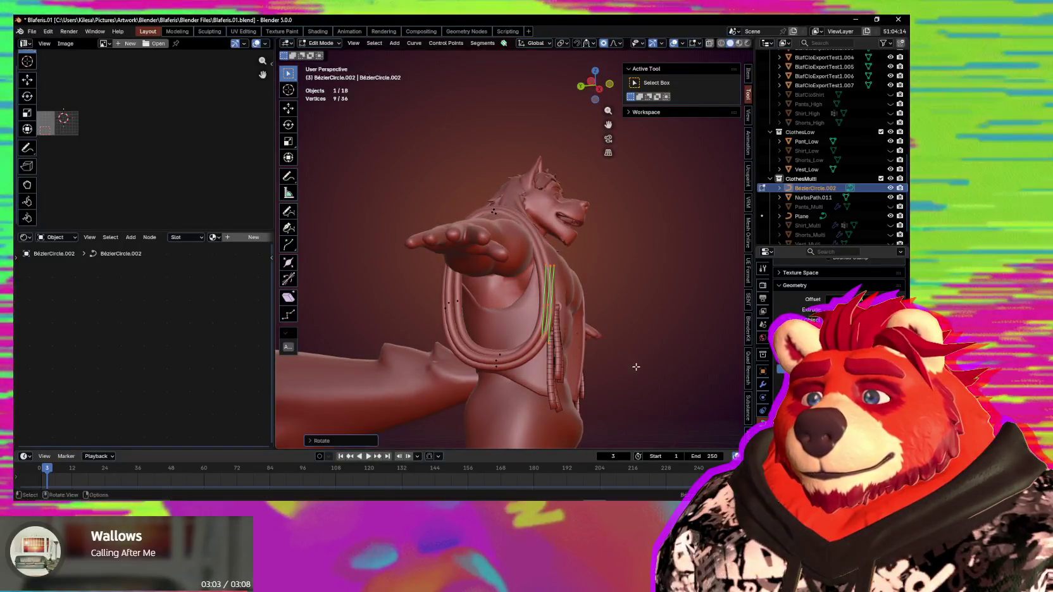
left_click(632, 368)
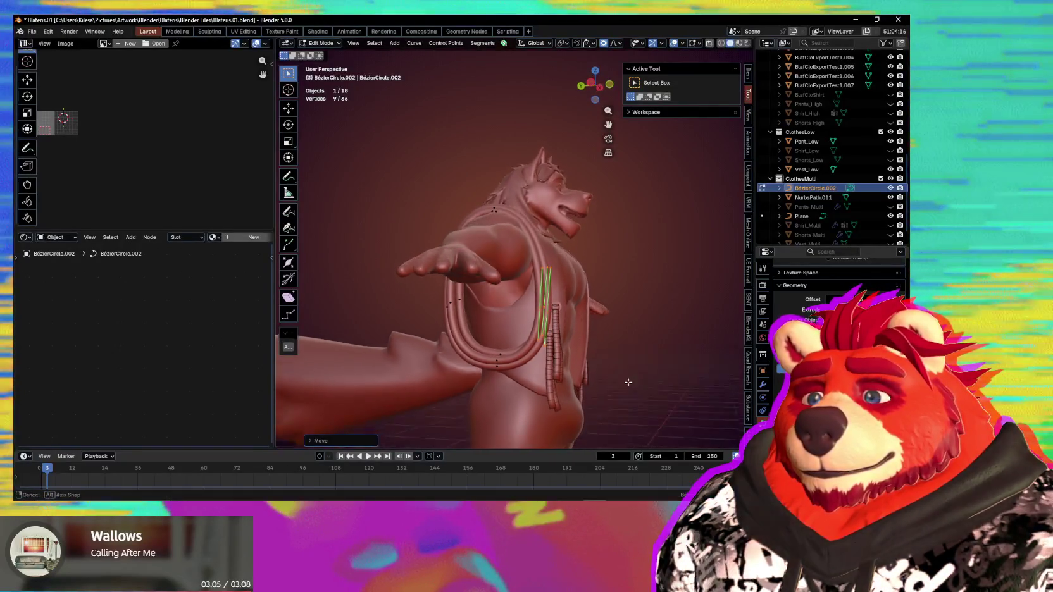
Step: Box-select the coil's lower ring of points, rotate it and scale it down to about 0.82
middle_click_drag(627, 380, 557, 370)
left_click_drag(519, 342, 482, 391)
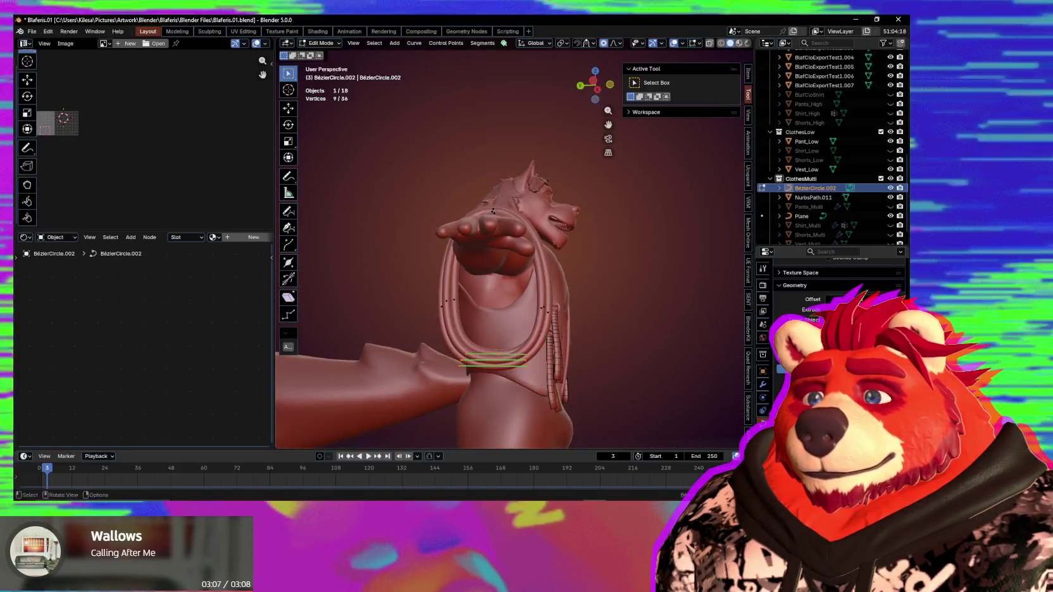
key("r")
left_click(629, 418)
key("s")
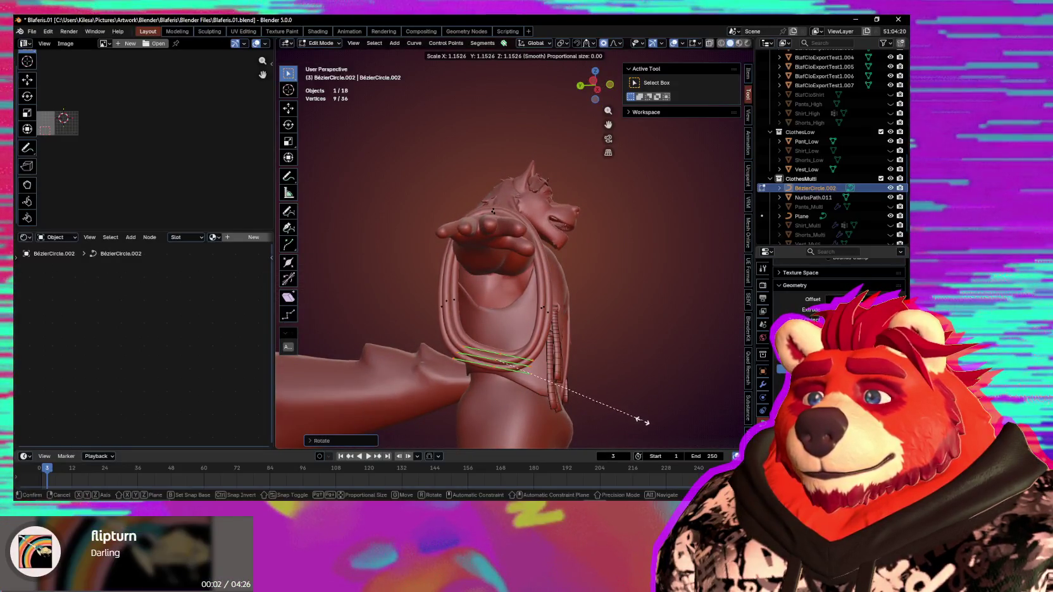
left_click(594, 413)
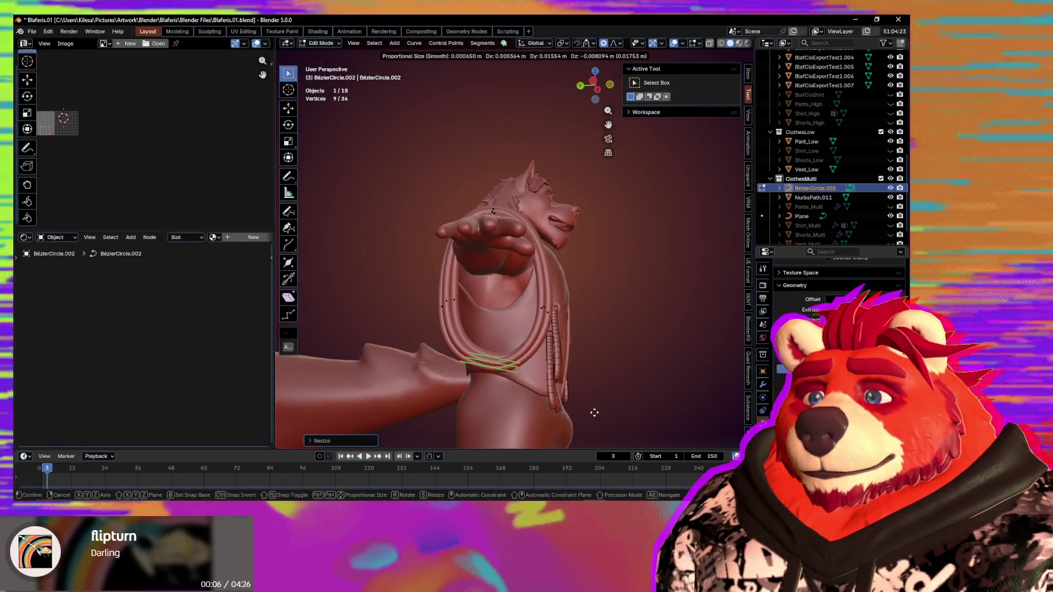
scroll(574, 409, "down", 3)
mouse_move(573, 409)
middle_mouse_down()
mouse_move(575, 226)
mouse_move(592, 228)
middle_mouse_up()
scroll(575, 226, "up", 4)
scroll(835, 297, "up", 5)
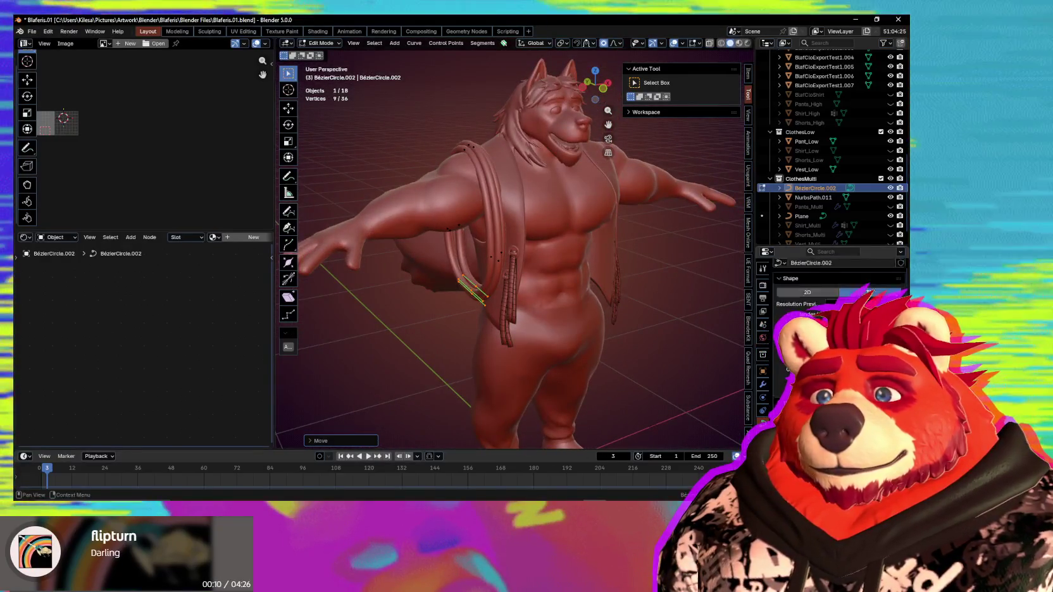
middle_click_drag(570, 278, 646, 283)
Step: Recalculate handles on the nine selected rope points, then orbit around the torso to inspect the smoothed coil
right_click(421, 274)
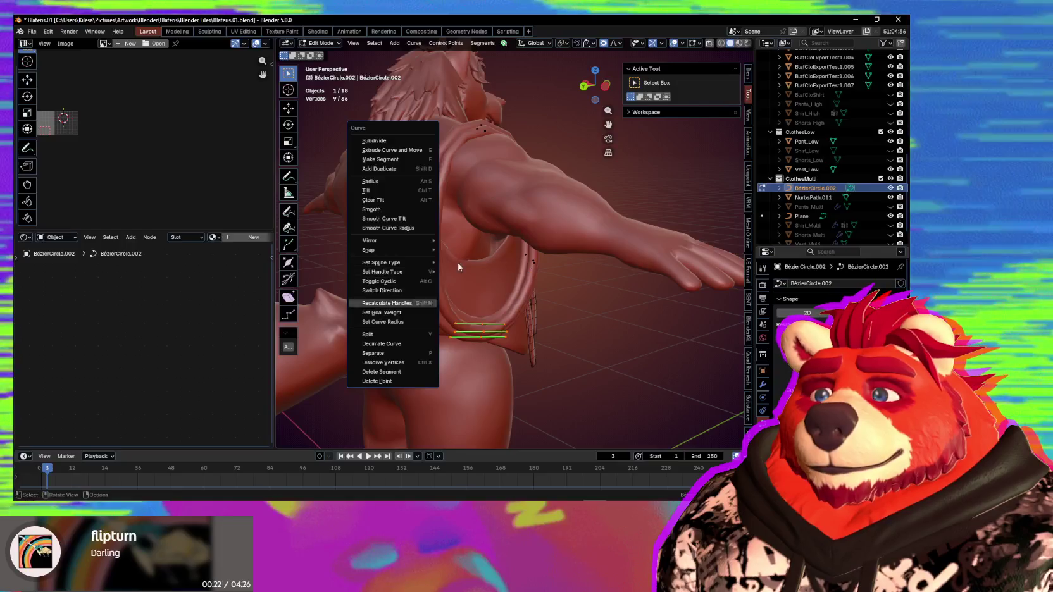
left_click(421, 274)
left_click(408, 285)
mouse_move(451, 322)
middle_mouse_down()
mouse_move(479, 303)
mouse_move(424, 301)
mouse_move(424, 348)
mouse_move(315, 331)
middle_mouse_up()
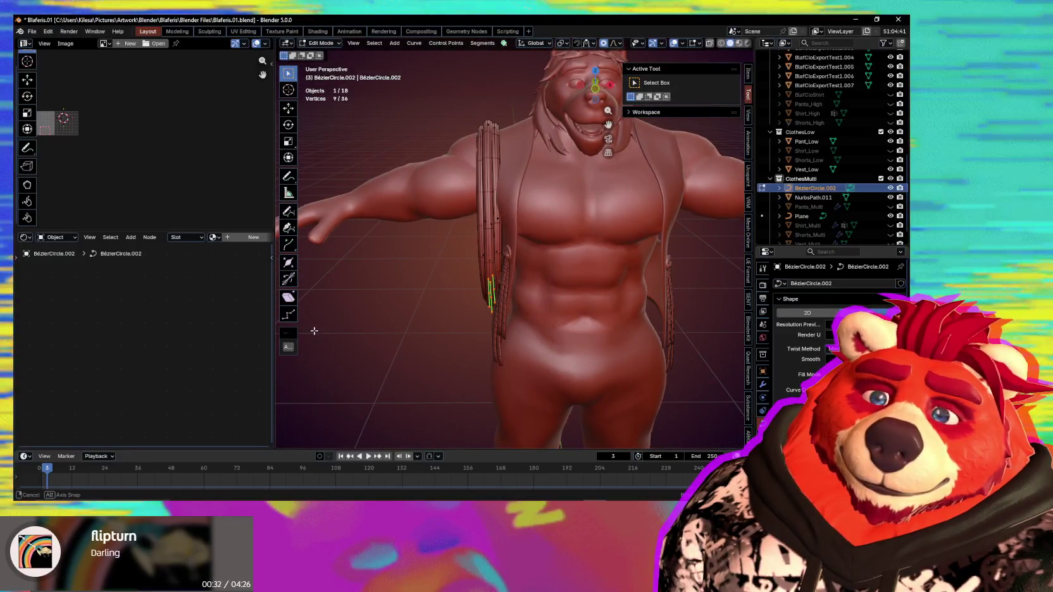
scroll(816, 335, "down", 5)
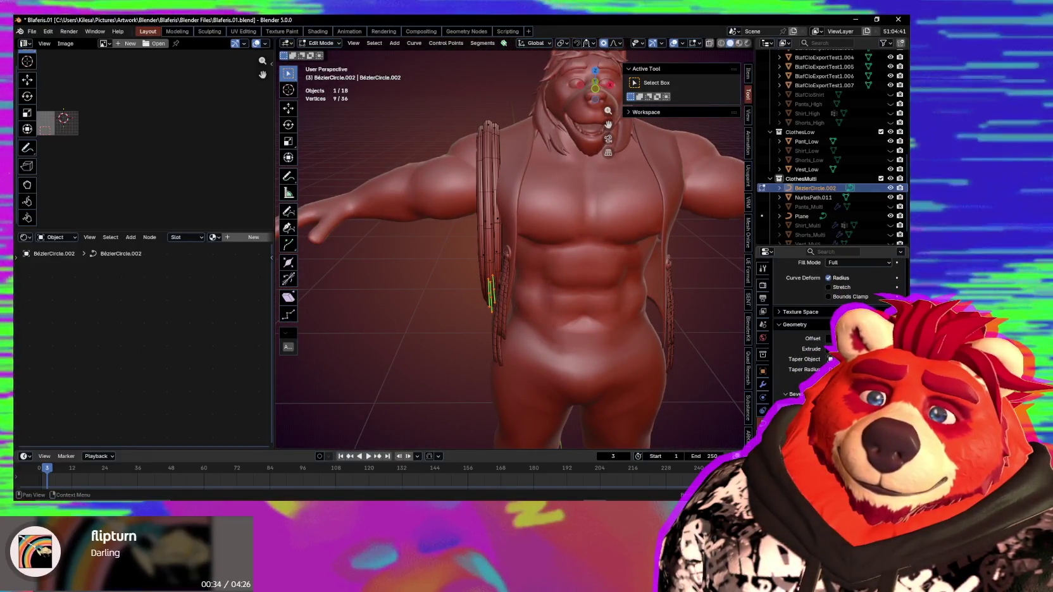
mouse_move(747, 400)
middle_mouse_down()
mouse_move(496, 238)
mouse_move(497, 226)
middle_mouse_up()
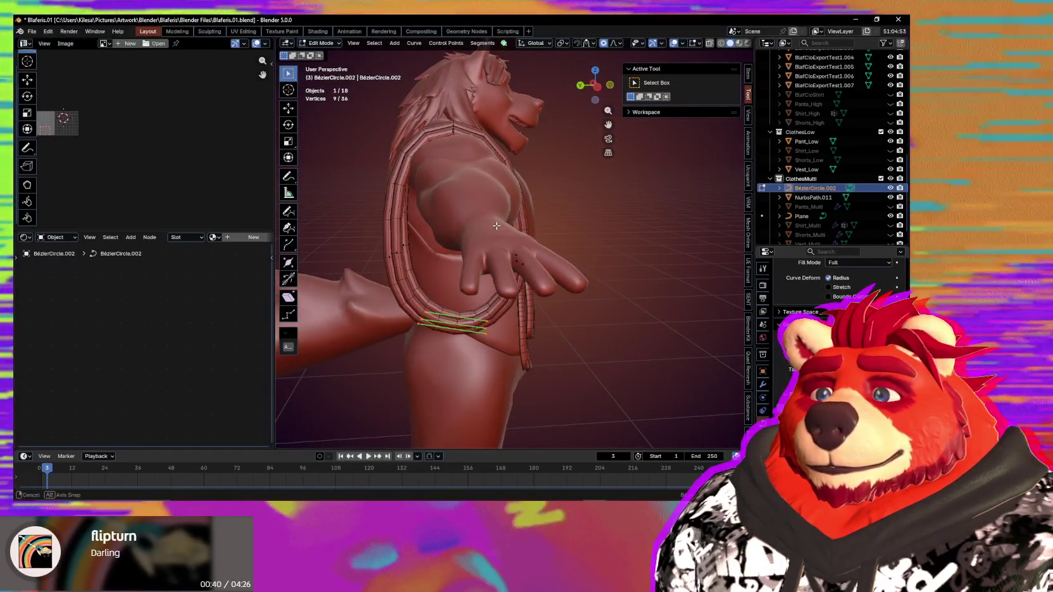
scroll(829, 316, "up", 5)
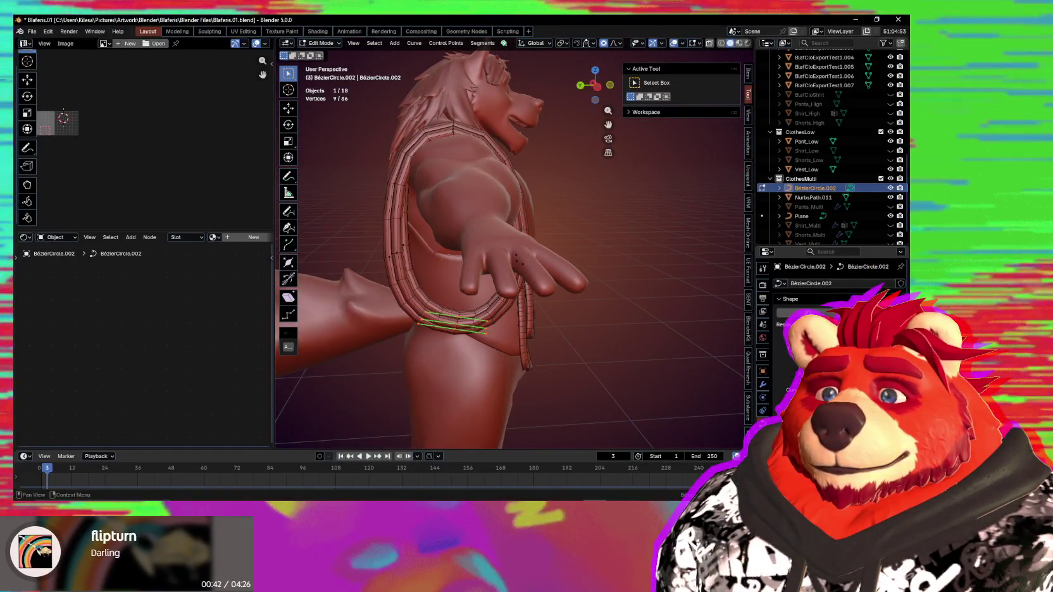
mouse_move(455, 280)
middle_mouse_down()
mouse_move(502, 280)
mouse_move(556, 340)
mouse_move(565, 302)
middle_mouse_up()
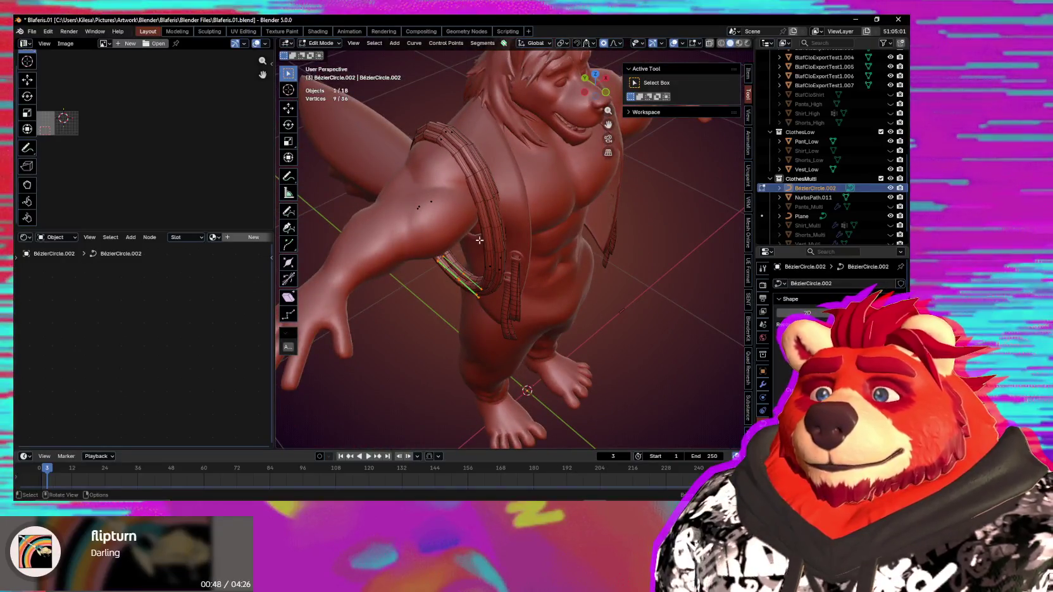